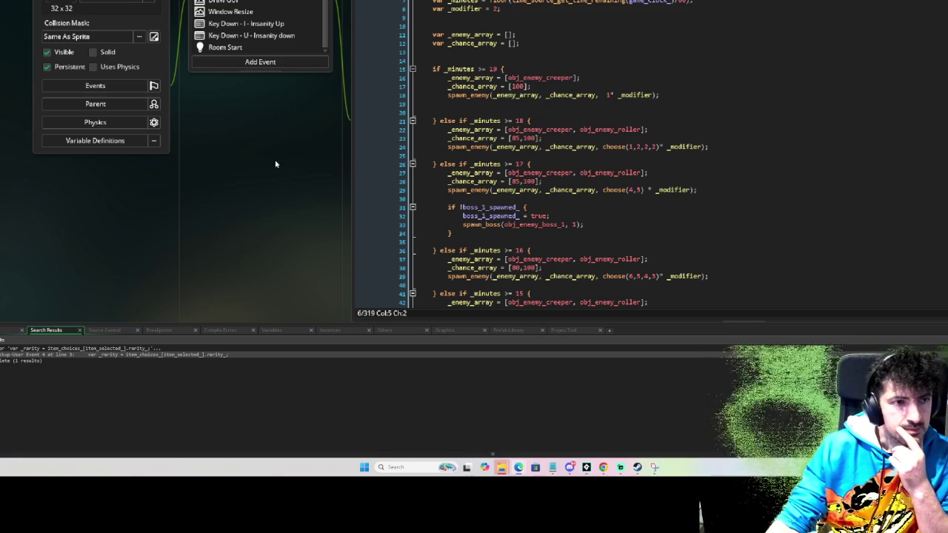
scroll(275, 164, up, 10)
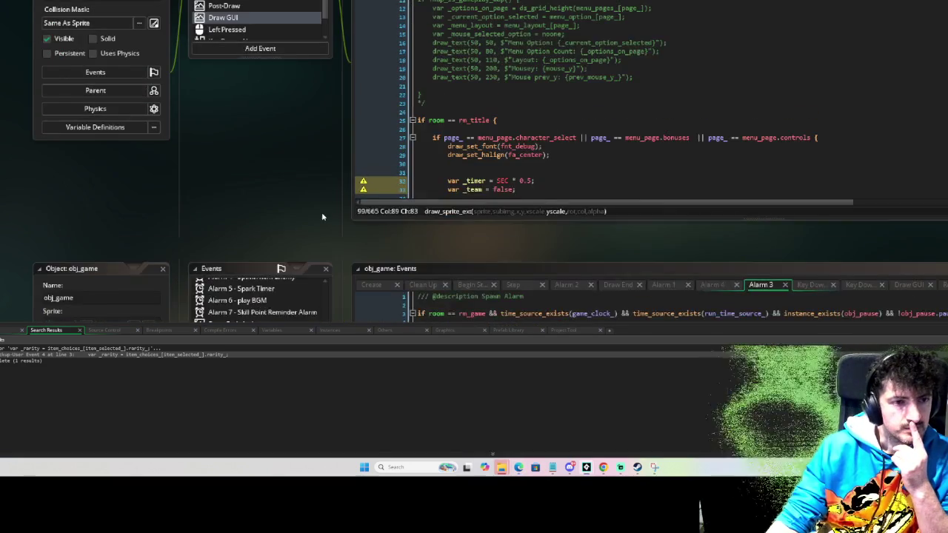
scroll(321, 216, up, 4)
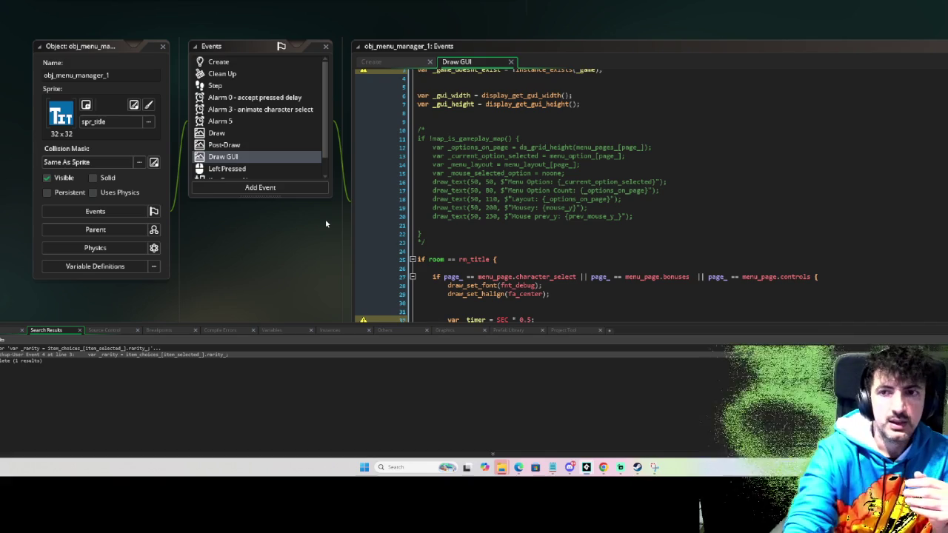
click(124, 385)
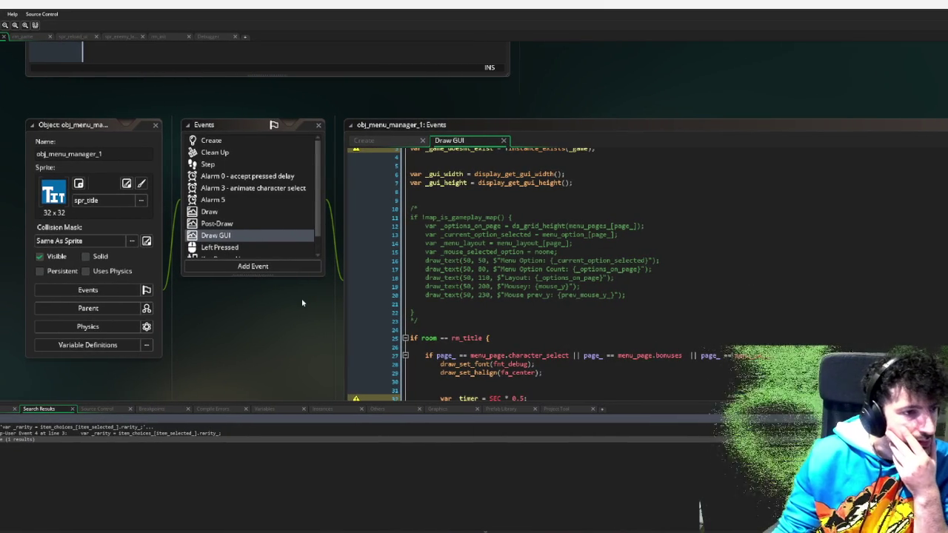
scroll(268, 354, down, 2)
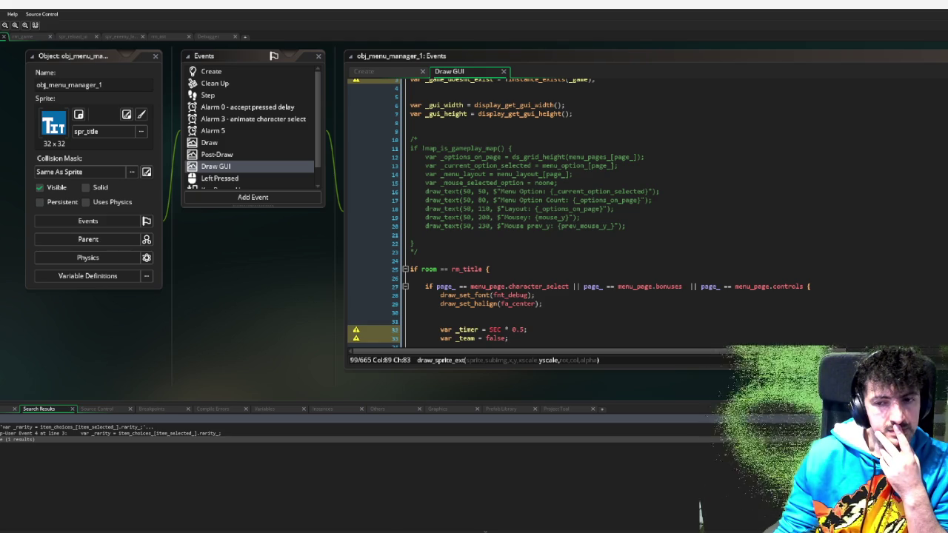
scroll(534, 233, down, 3)
scroll(536, 246, up, 4)
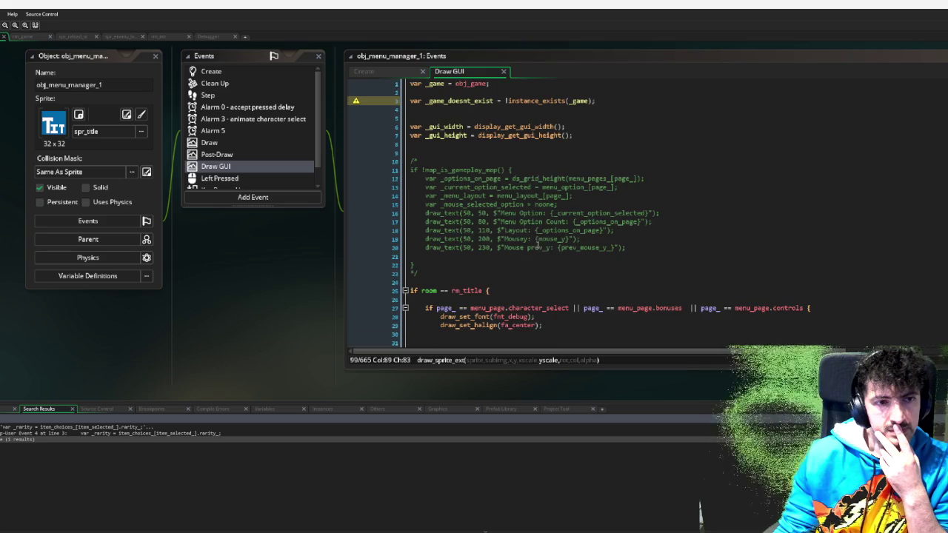
scroll(536, 255, down, 5)
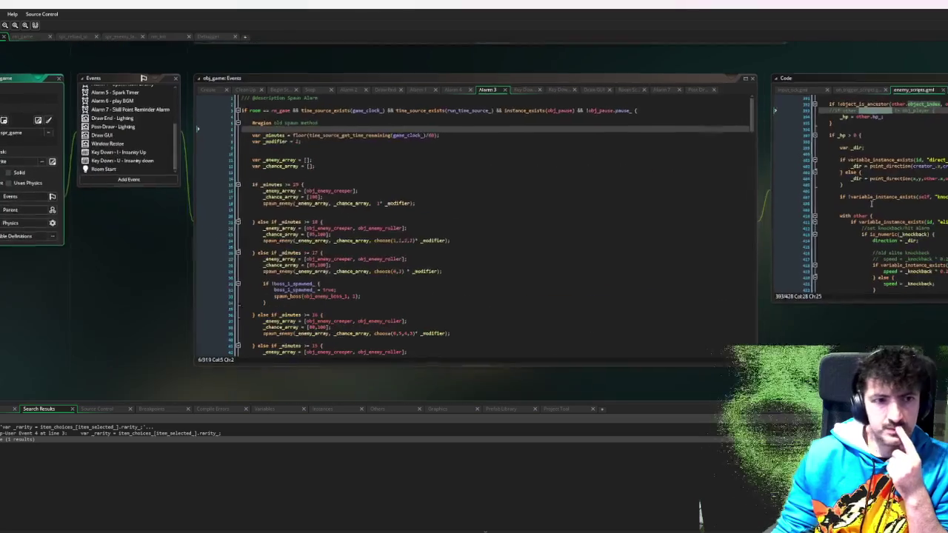
In obj_game's Alarm 3, wrap the old minute-based spawn region in /* */.
click(256, 124)
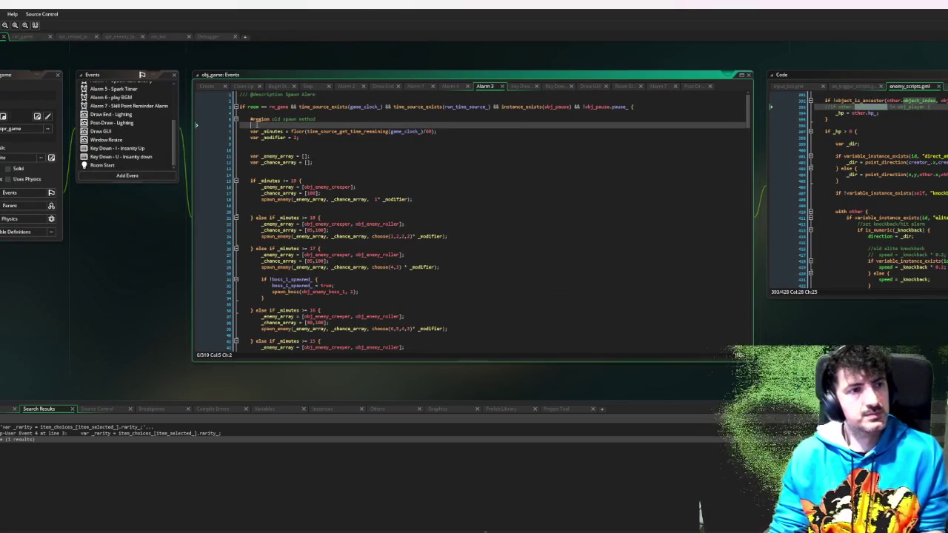
key(Right)
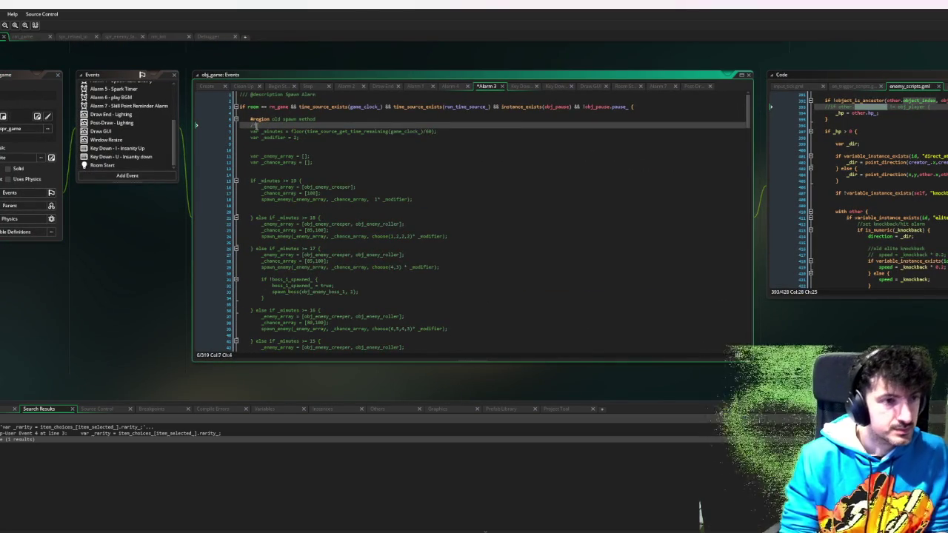
scroll(254, 126, down, 20)
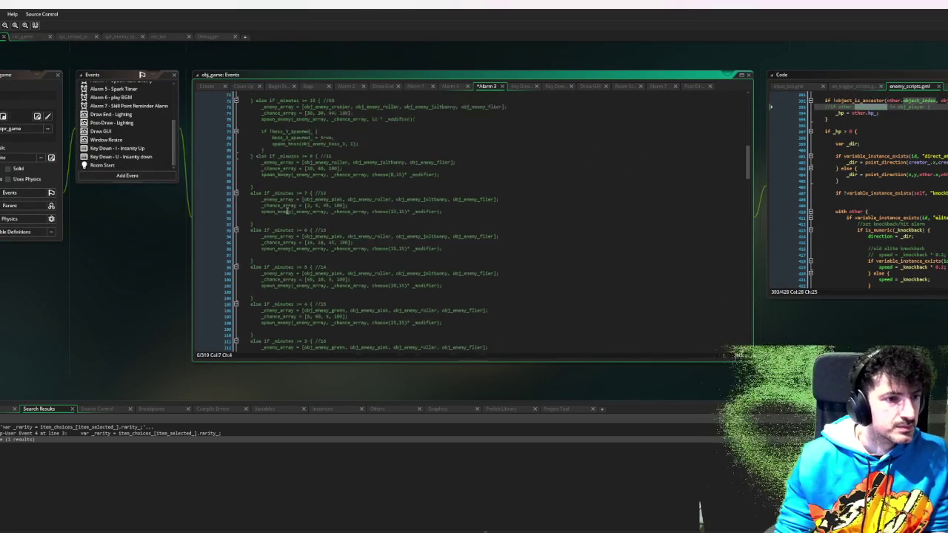
scroll(287, 211, down, 6)
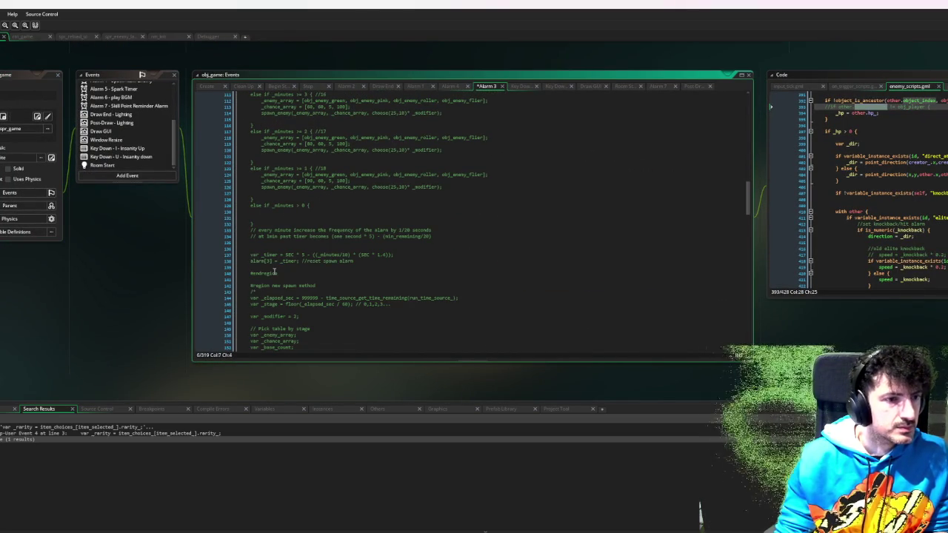
click(276, 268)
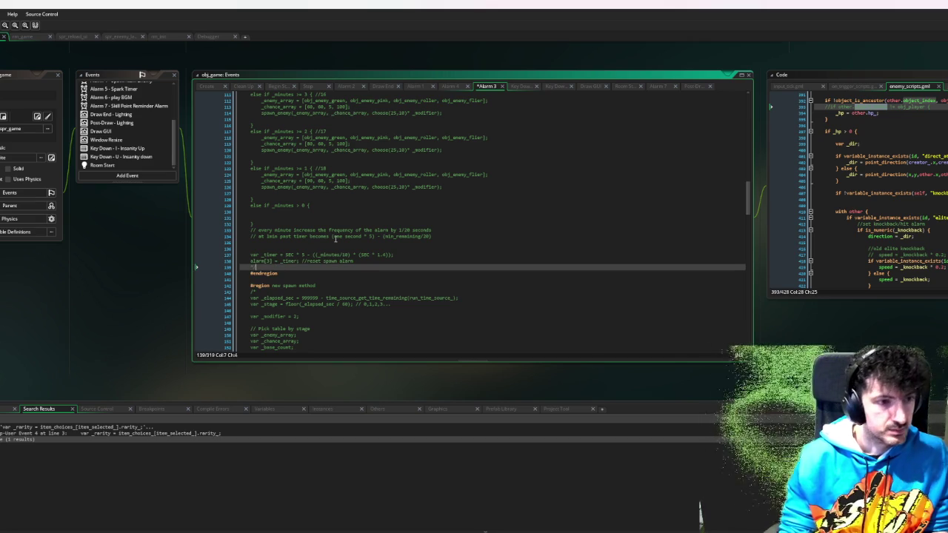
Delete the comment markers around the new stage-based spawn region so it runs.
click(277, 292)
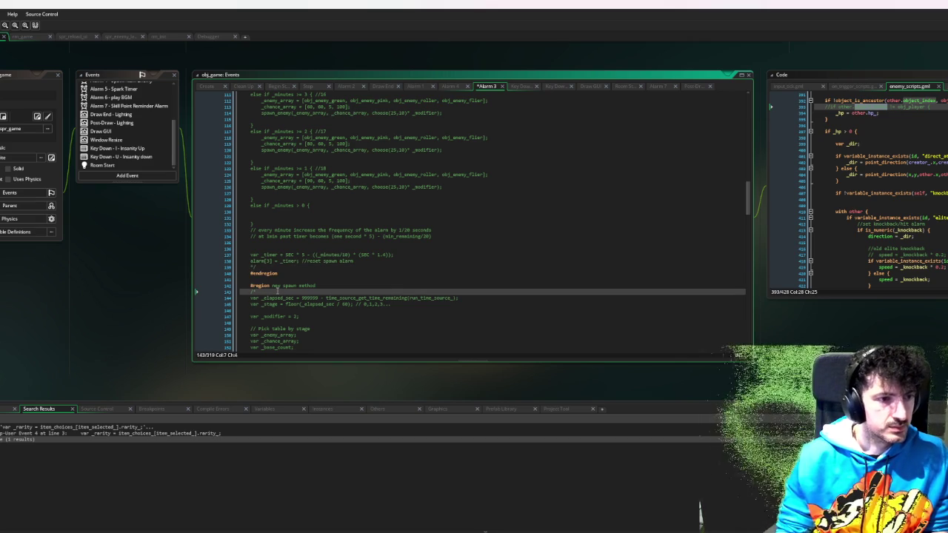
scroll(281, 293, down, 20)
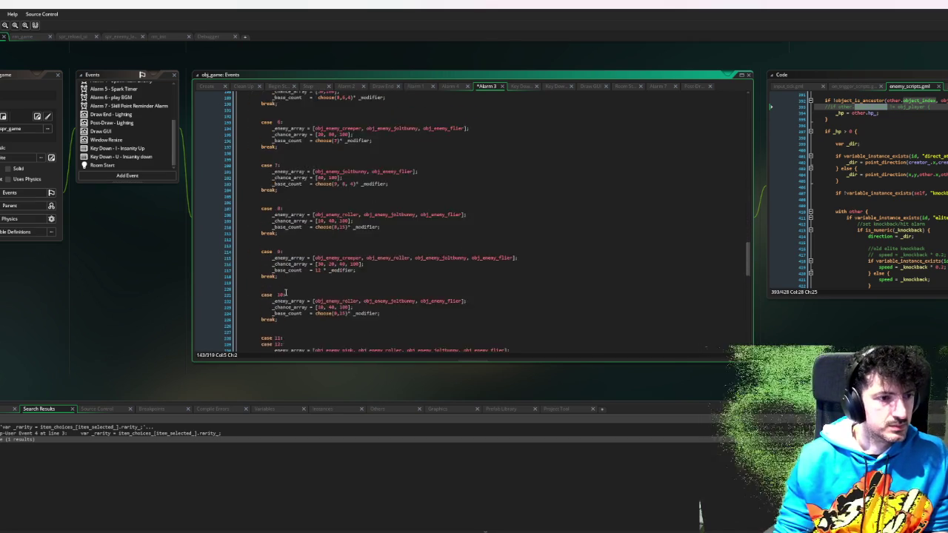
scroll(285, 293, down, 20)
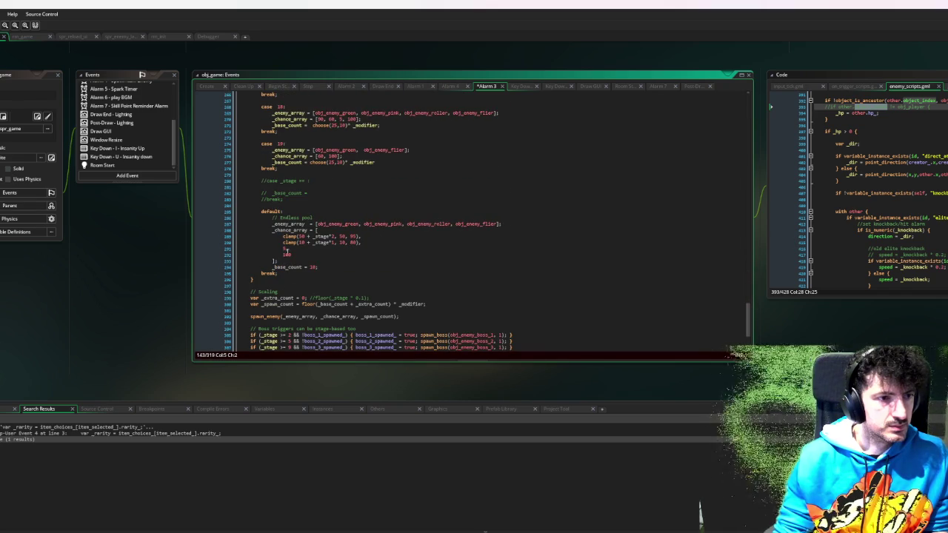
scroll(318, 190, down, 5)
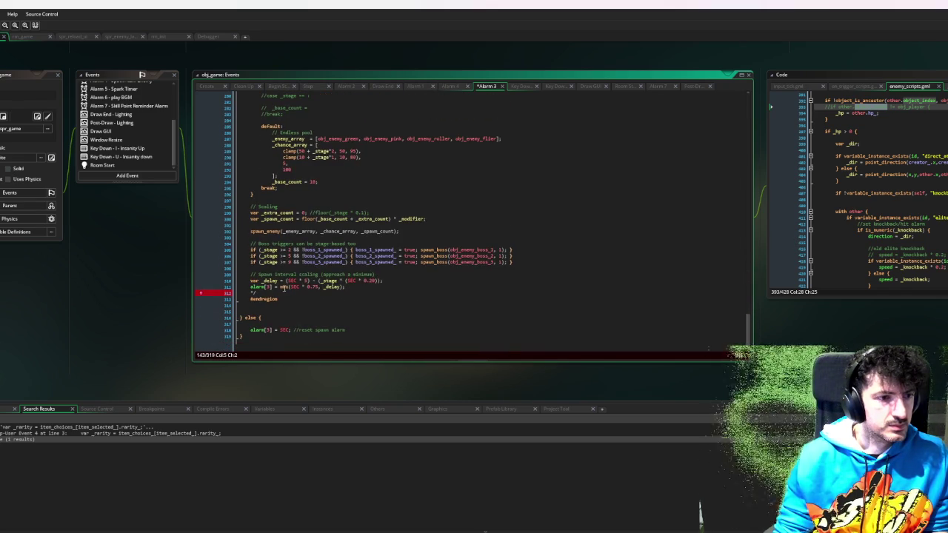
click(280, 292)
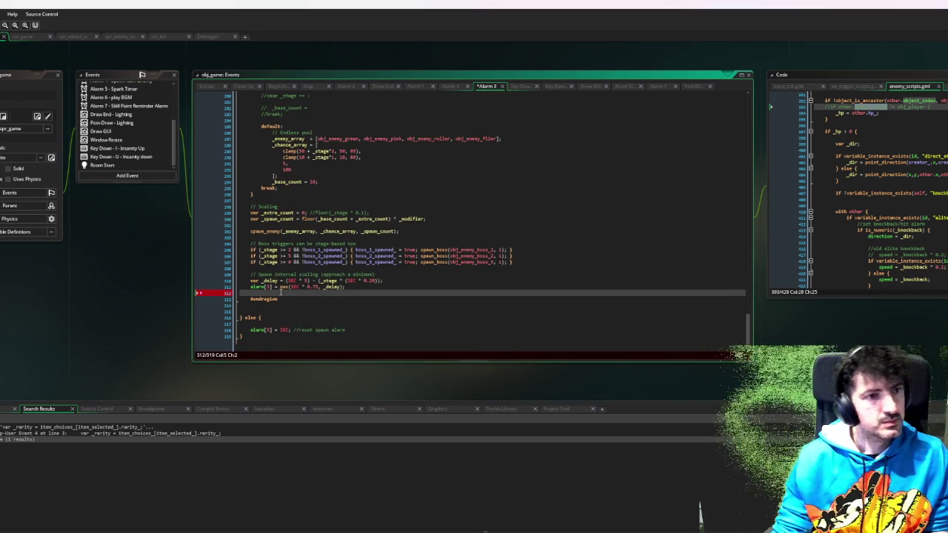
scroll(280, 292, up, 3)
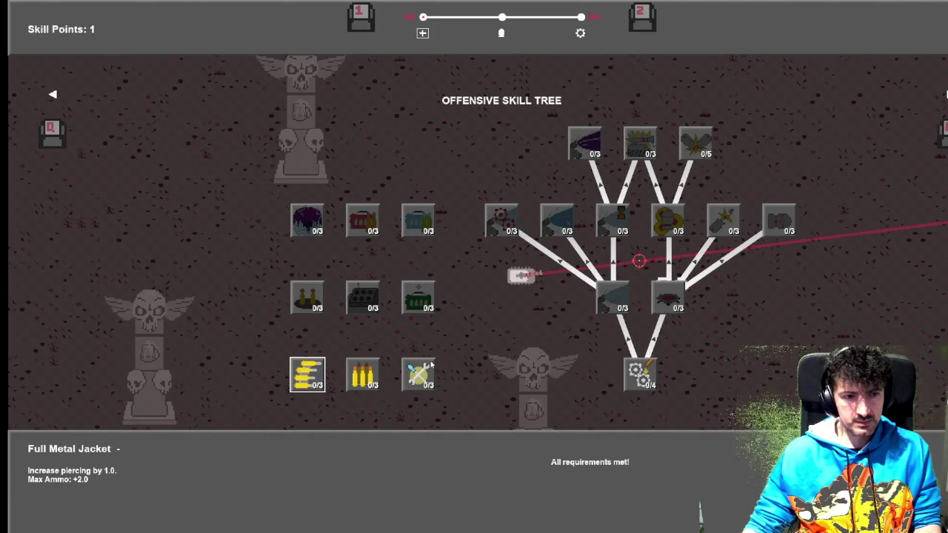
Browse the skill tree pages and buy Titanium Rounds on the offensive tree.
key(Right)
key(Right)
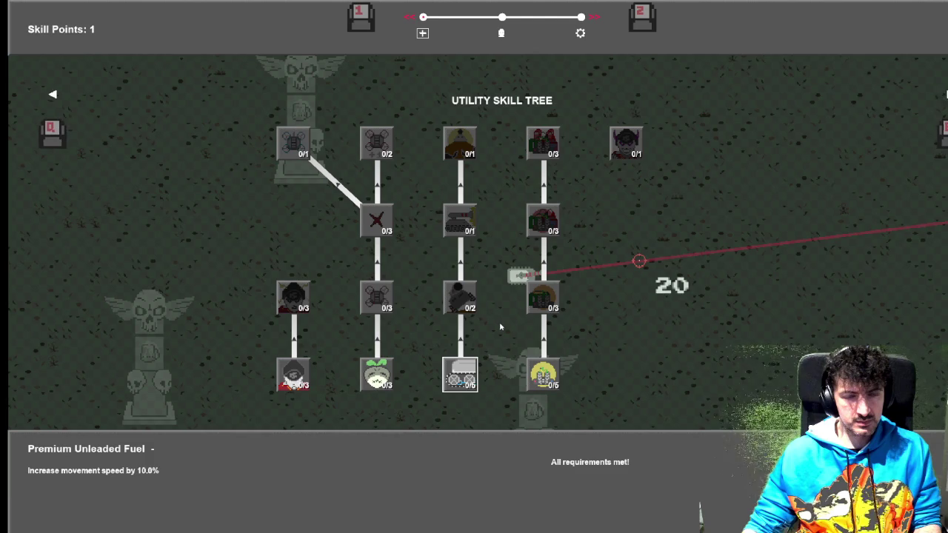
key(Left)
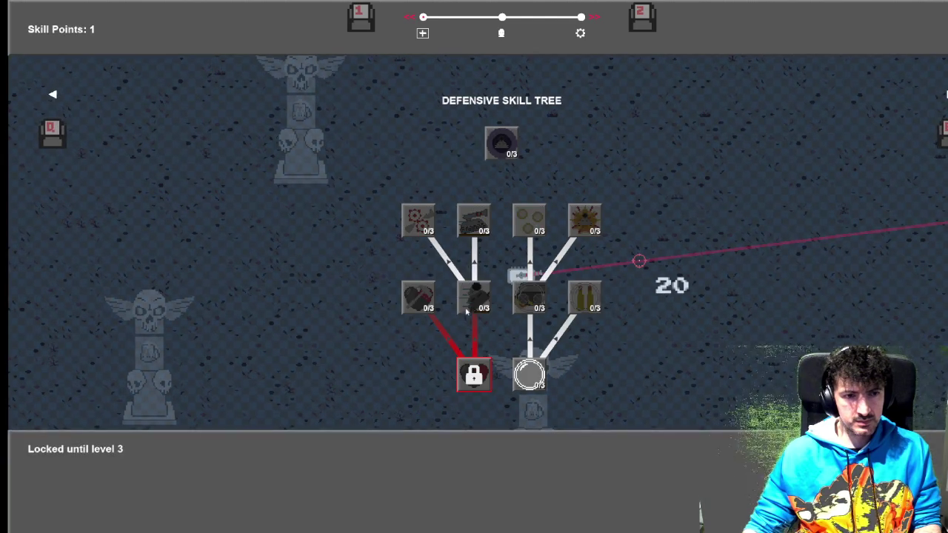
key(Left)
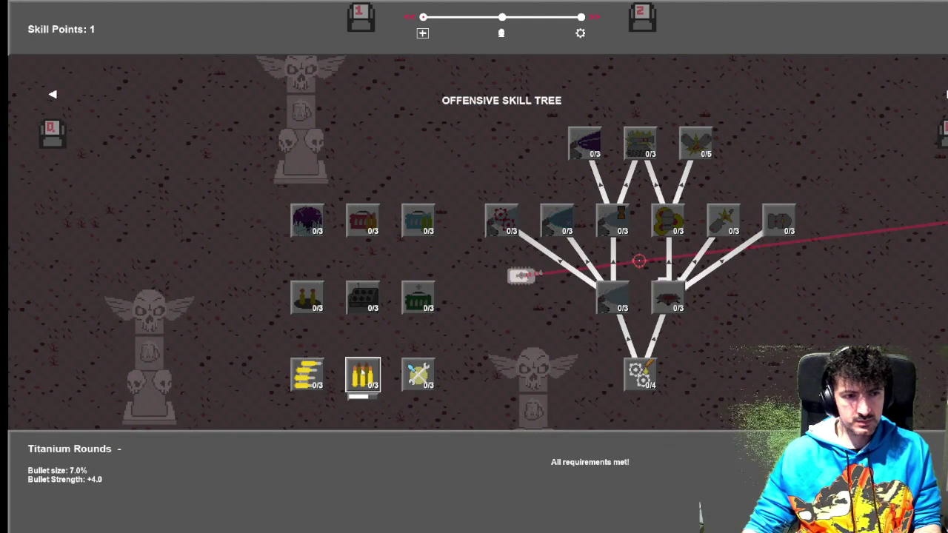
click(366, 373)
Drive the car around the arena while shooting at the Santa-hat enemies.
key(d)
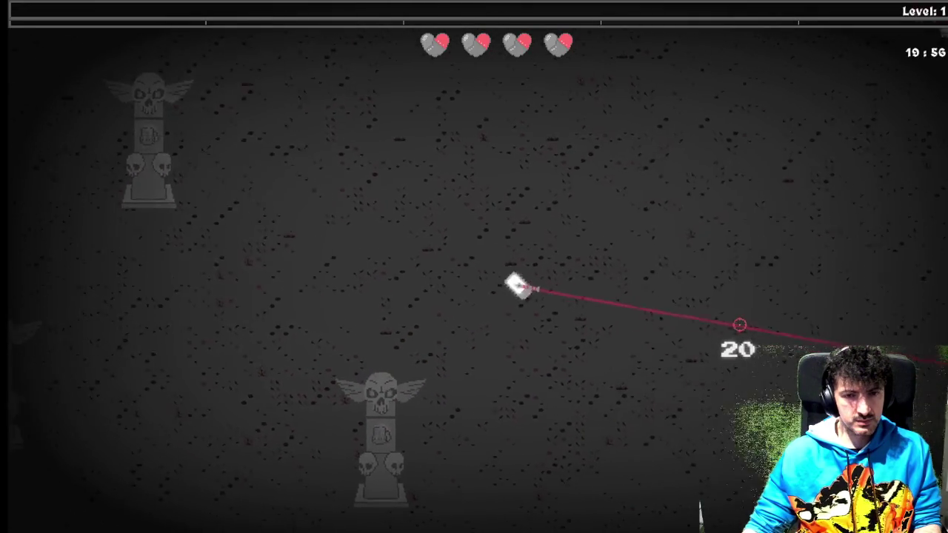
key(w)
key(space)
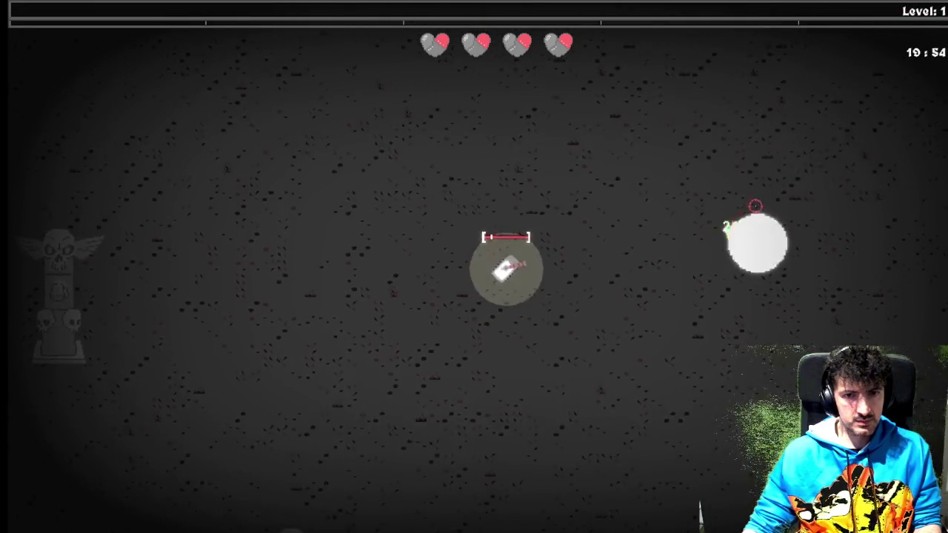
key(d)
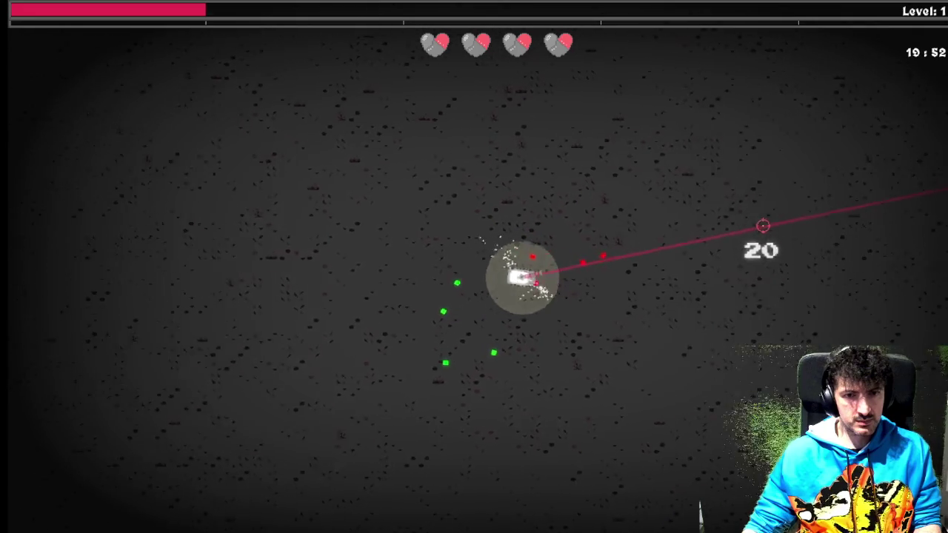
key(s)
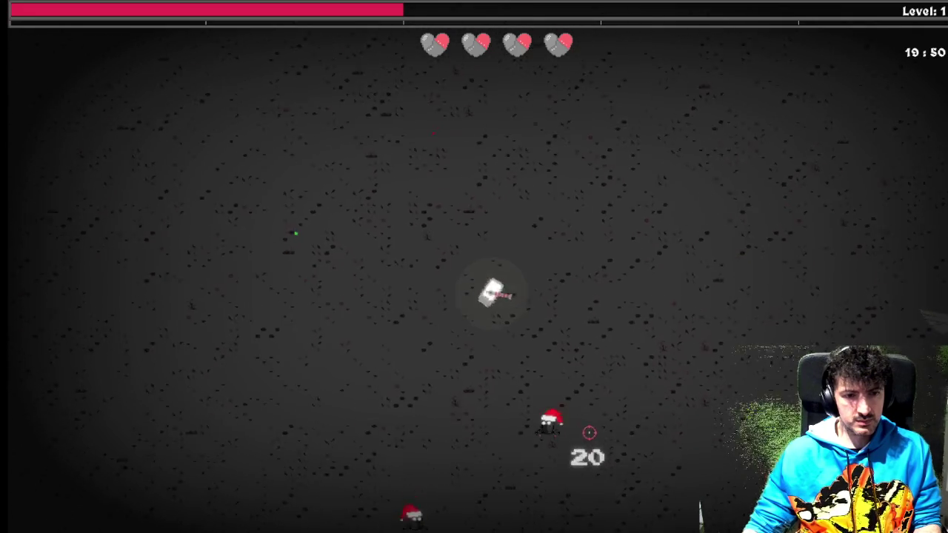
click(588, 432)
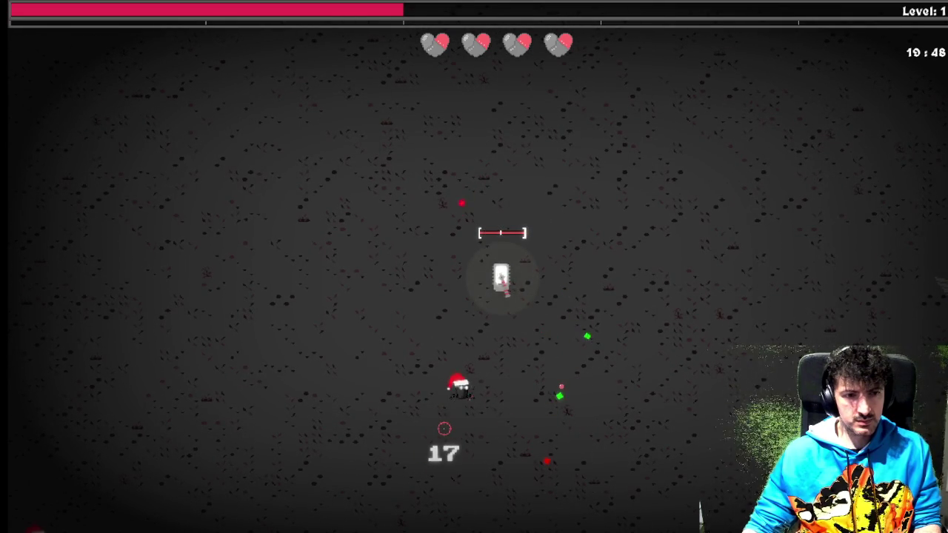
key(d)
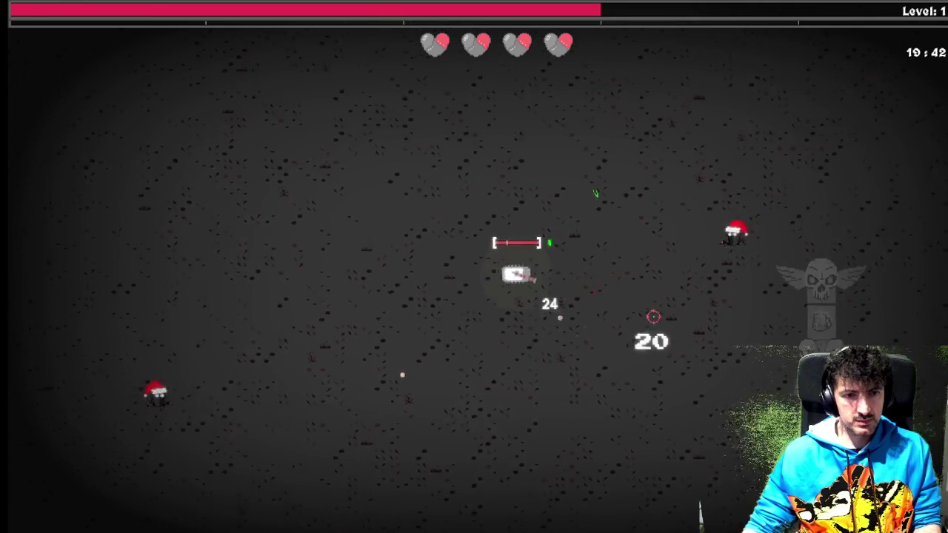
click(651, 191)
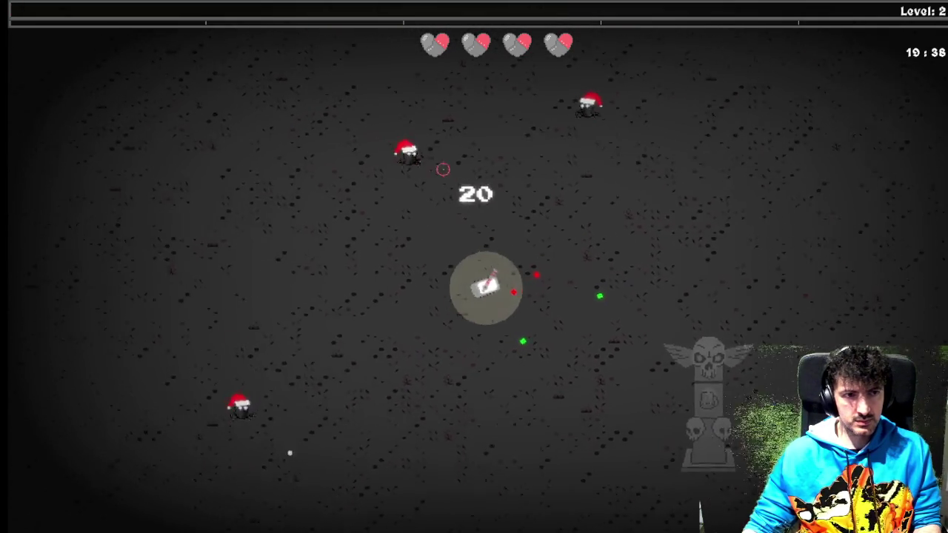
click(466, 150)
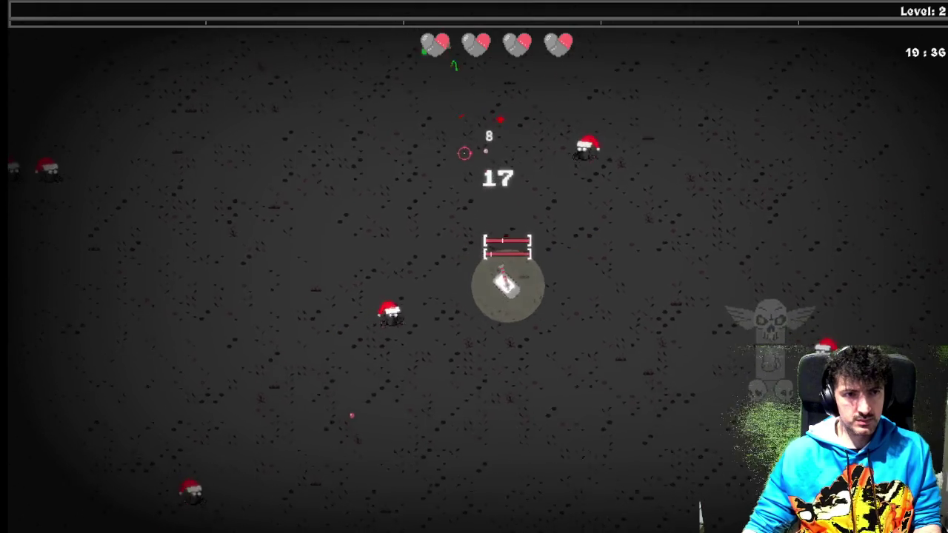
click(422, 215)
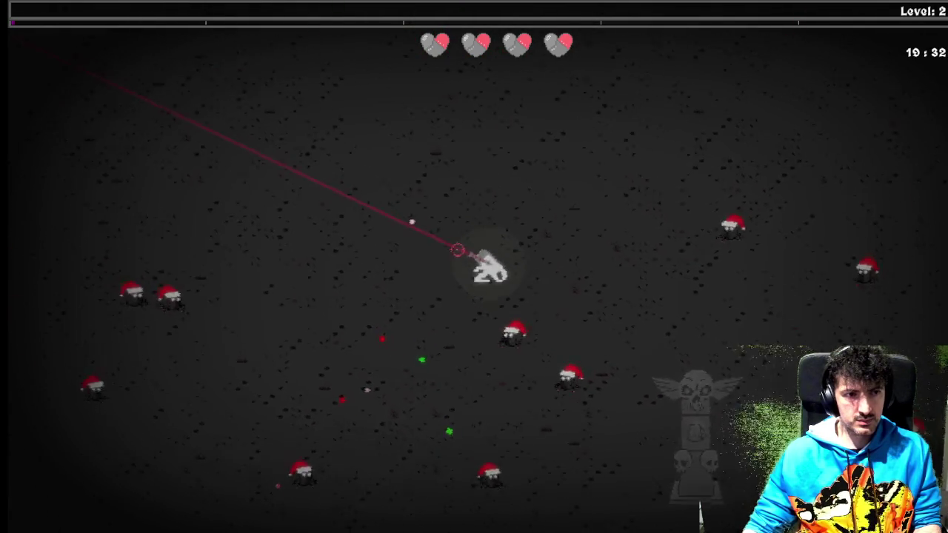
key(a)
key(s)
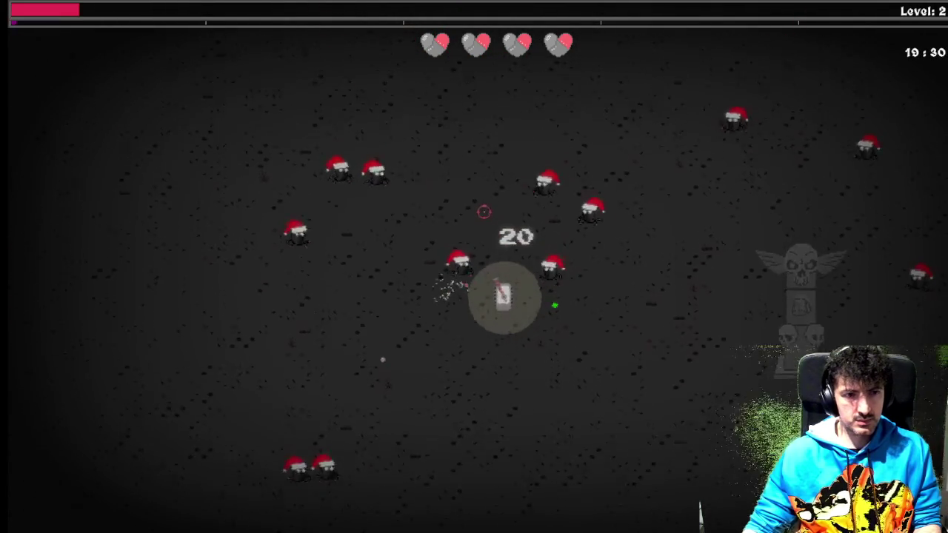
key(a)
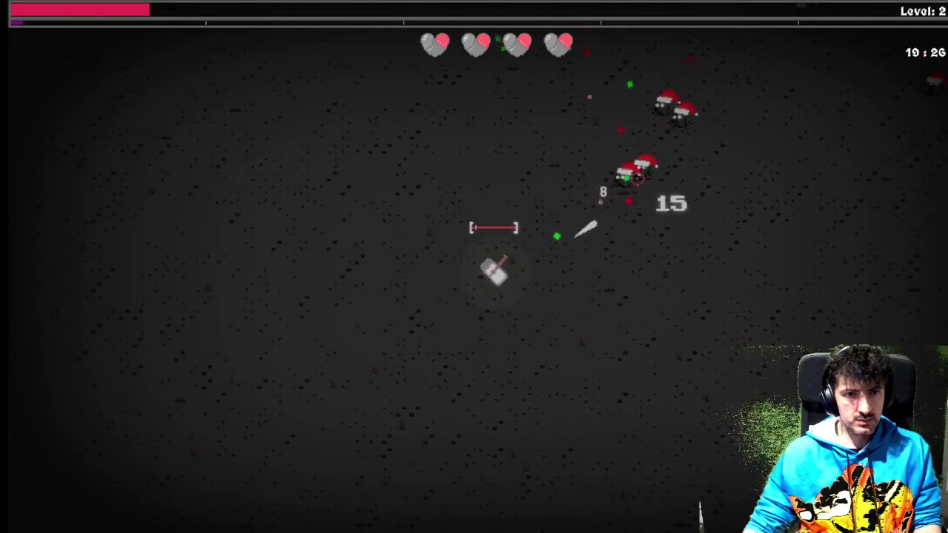
Keep firing at the enemies below until reaching level 3, then reload.
click(648, 183)
click(680, 199)
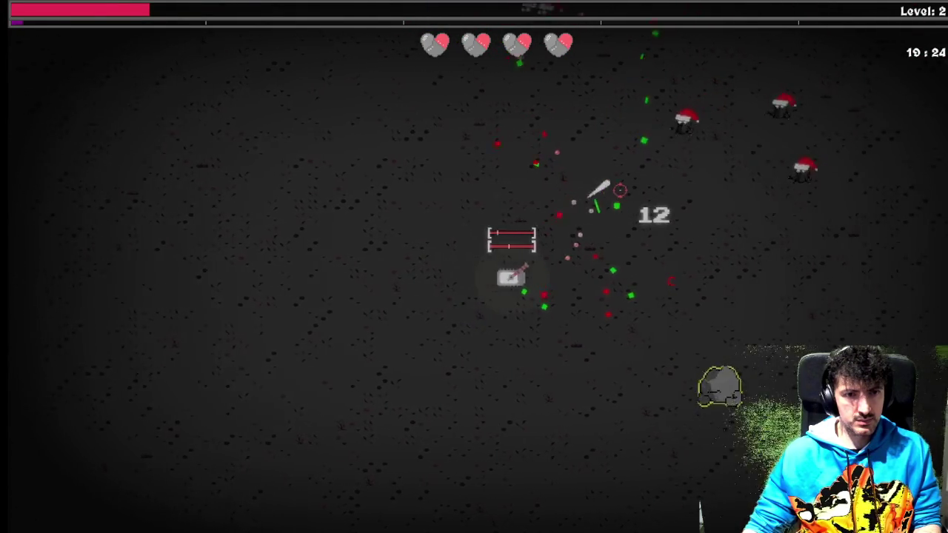
key(w)
click(528, 170)
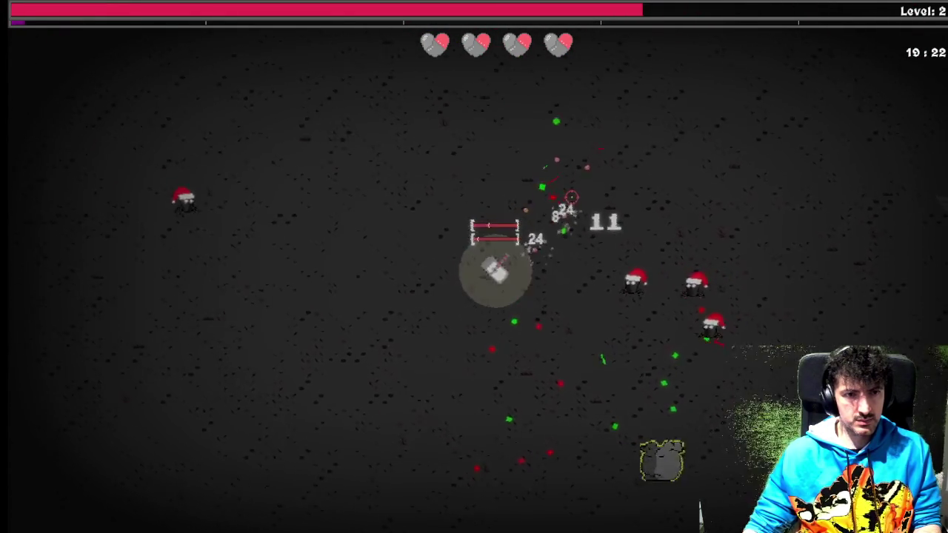
key(w)
key(a)
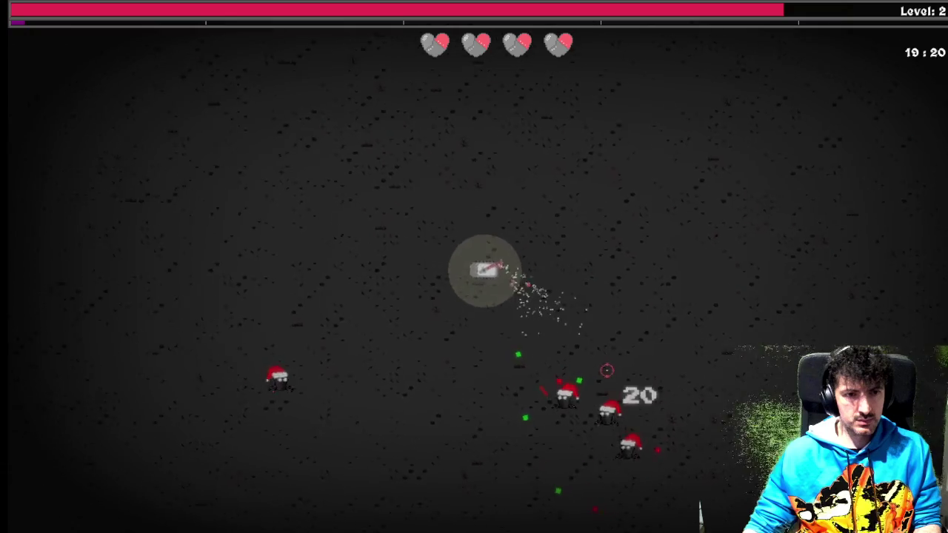
click(614, 387)
click(623, 405)
click(627, 422)
click(622, 433)
click(603, 446)
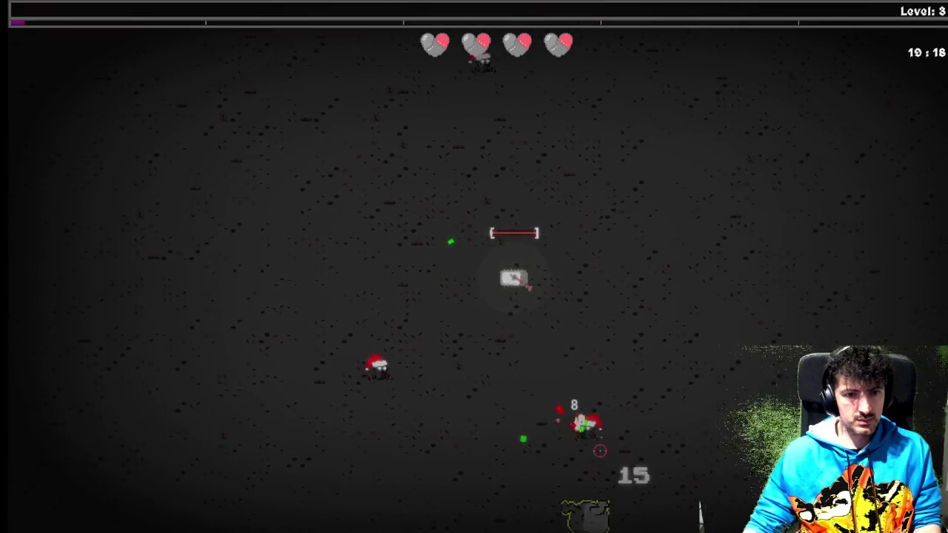
key(w)
click(563, 437)
click(527, 434)
click(526, 440)
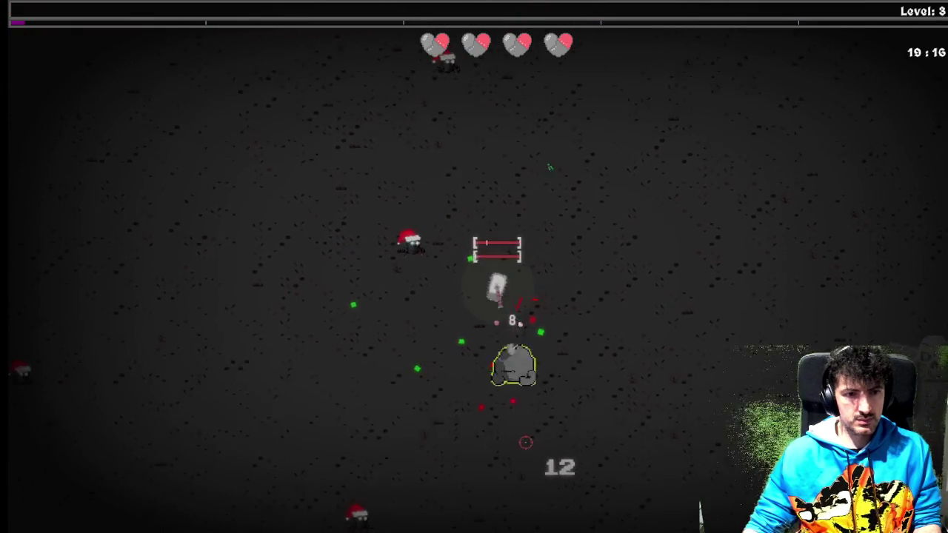
key(w)
key(a)
key(r)
Spend both skill points on Magnetic Chassis and Power Converter in the Utility tree.
key(Tab)
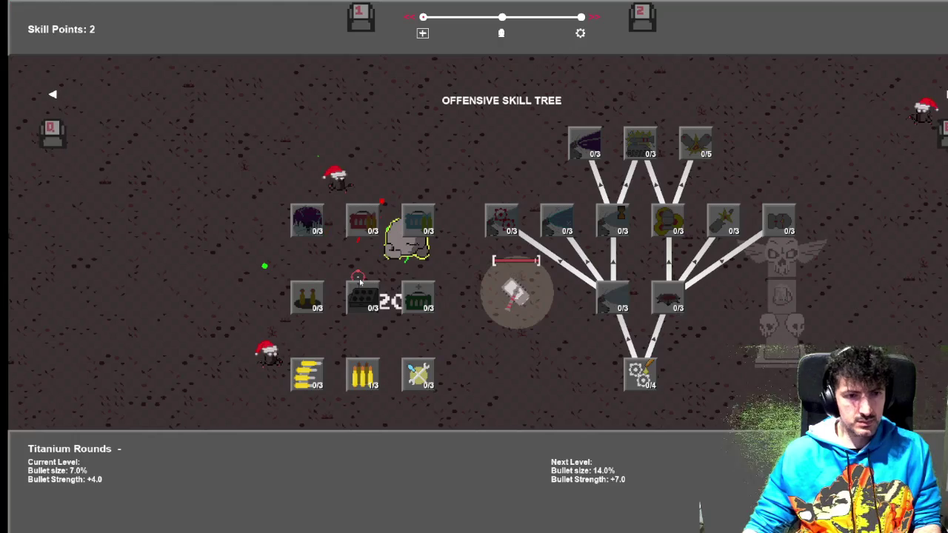
key(e)
key(e)
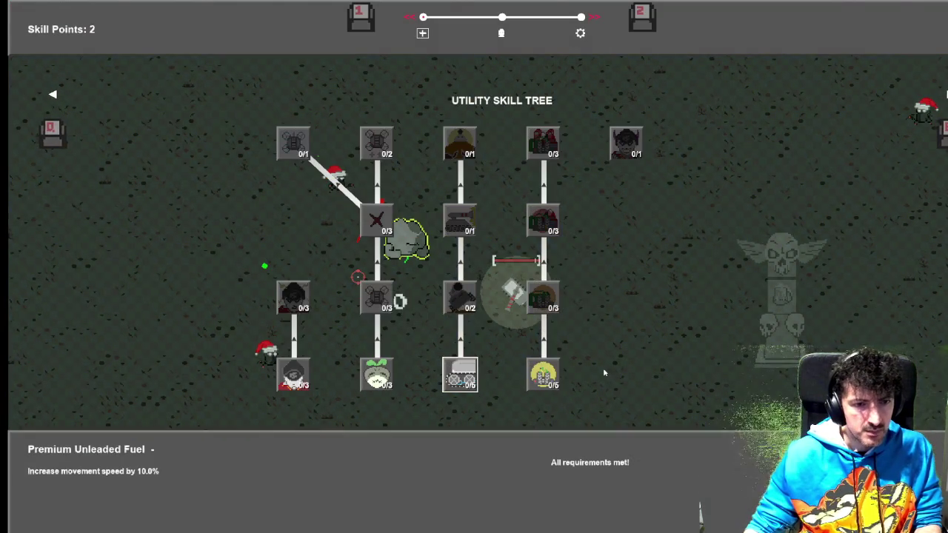
click(557, 378)
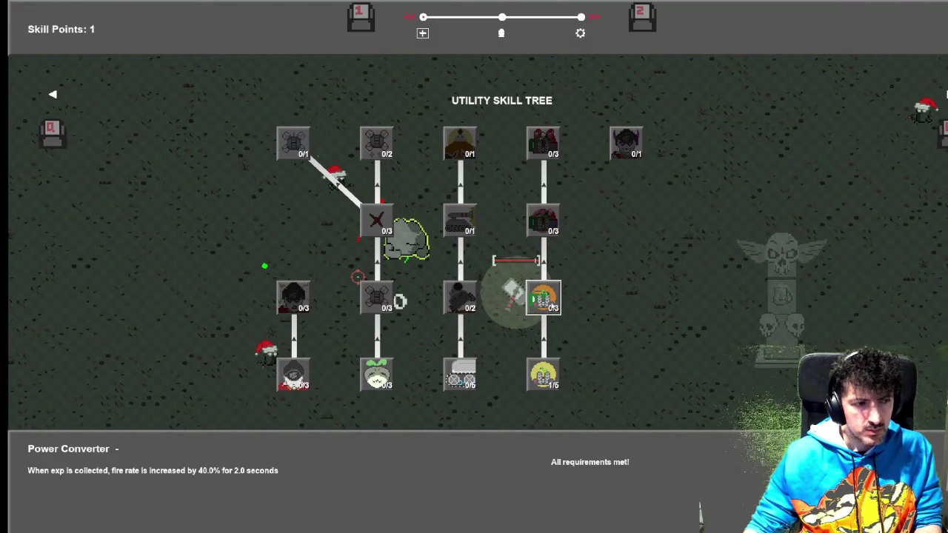
click(543, 296)
key(Escape)
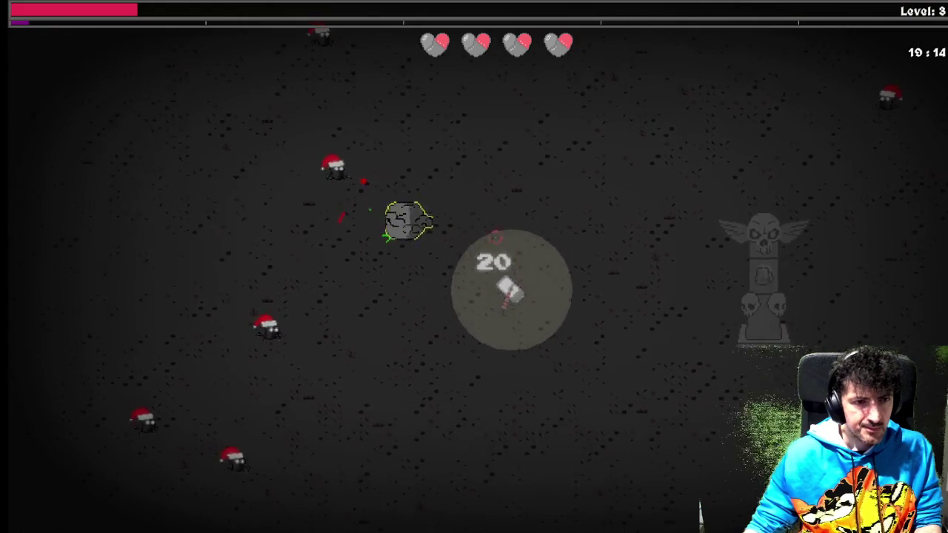
Weave through the arena with WASD, shooting at the enemy groups.
key(s)
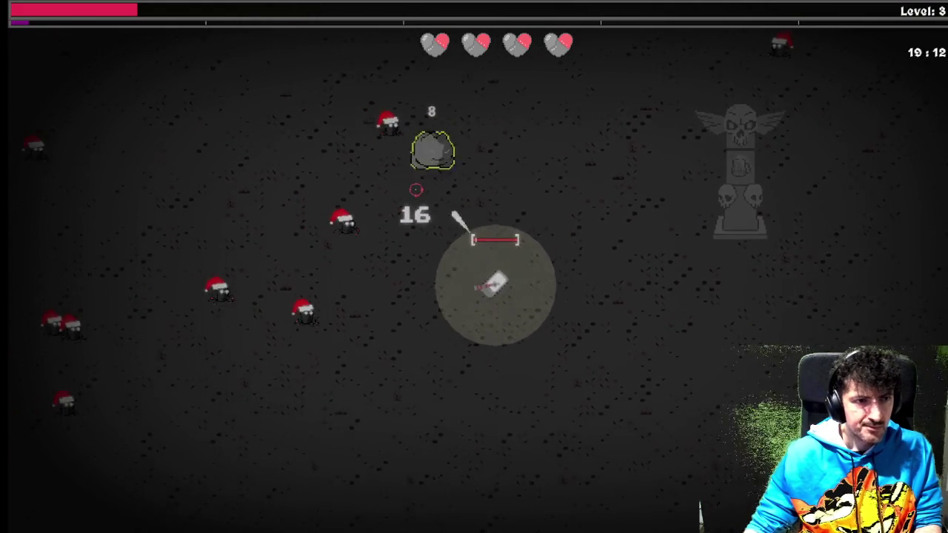
key(a)
key(d)
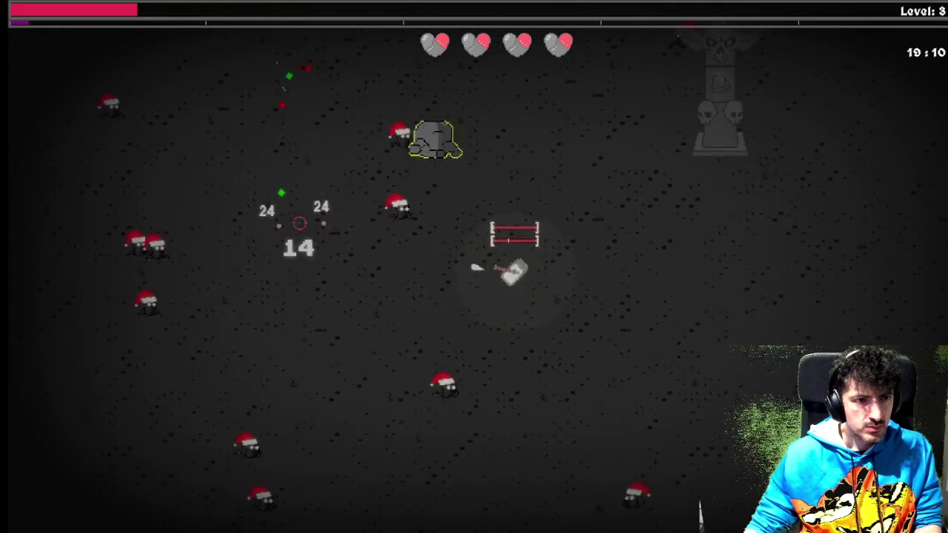
key(w)
key(d)
click(299, 223)
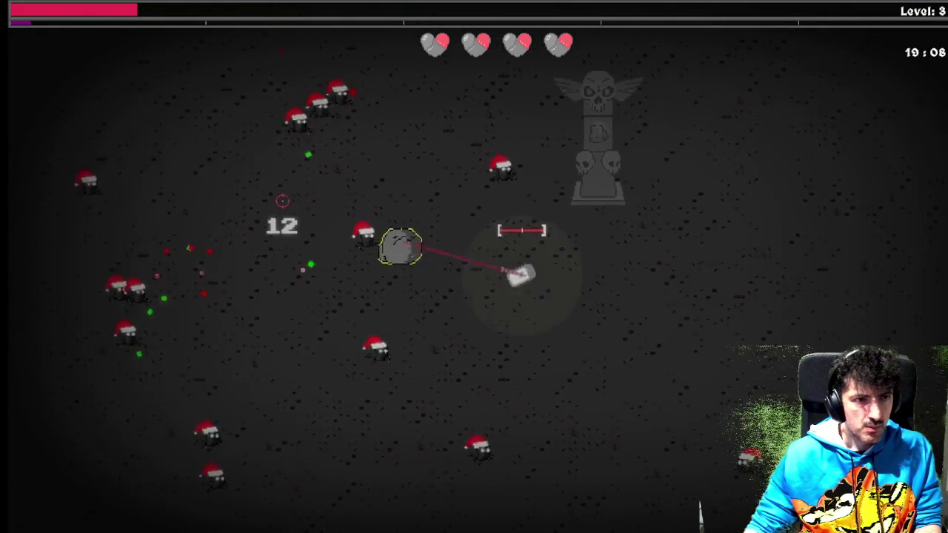
key(d)
key(w)
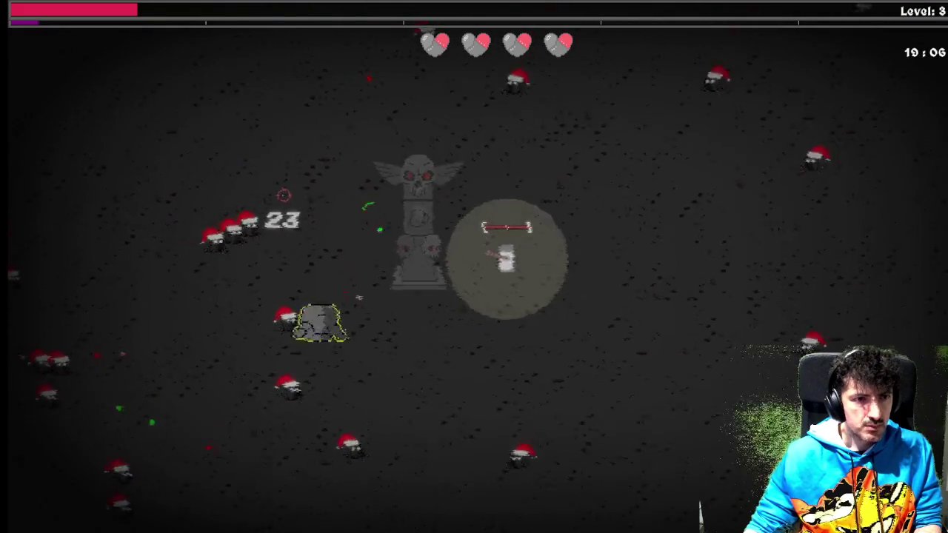
key(w)
key(a)
click(501, 366)
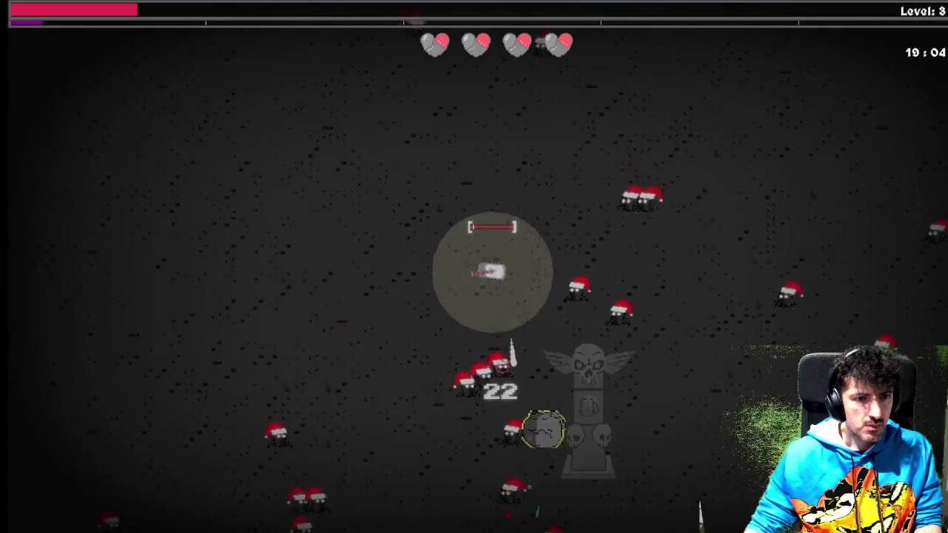
key(a)
key(s)
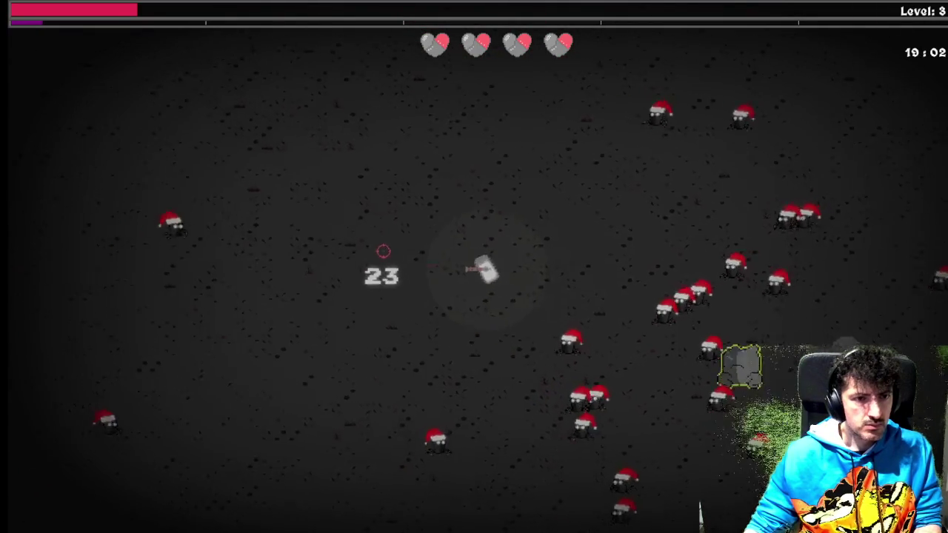
key(w)
key(d)
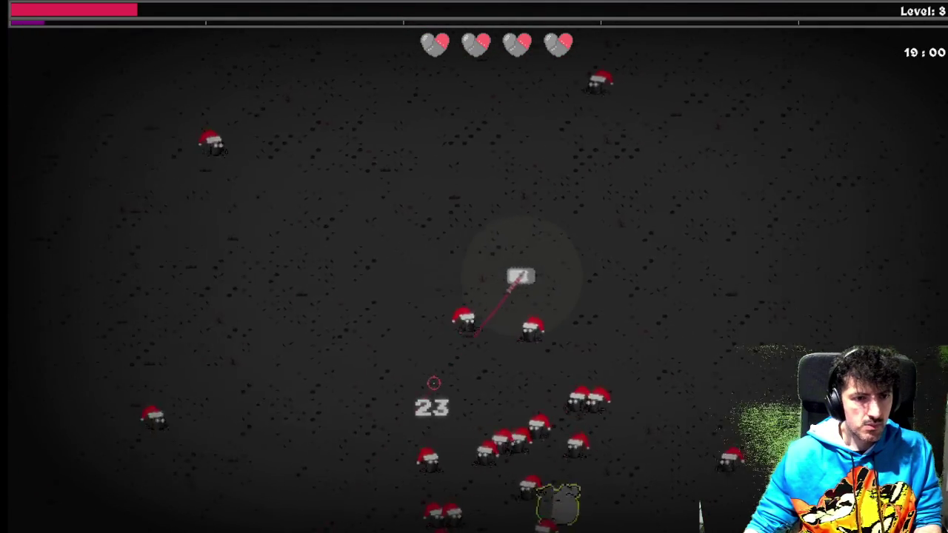
key(d)
key(s)
Trigger the blast ability at the reticle and escape the horde.
right_click(433, 381)
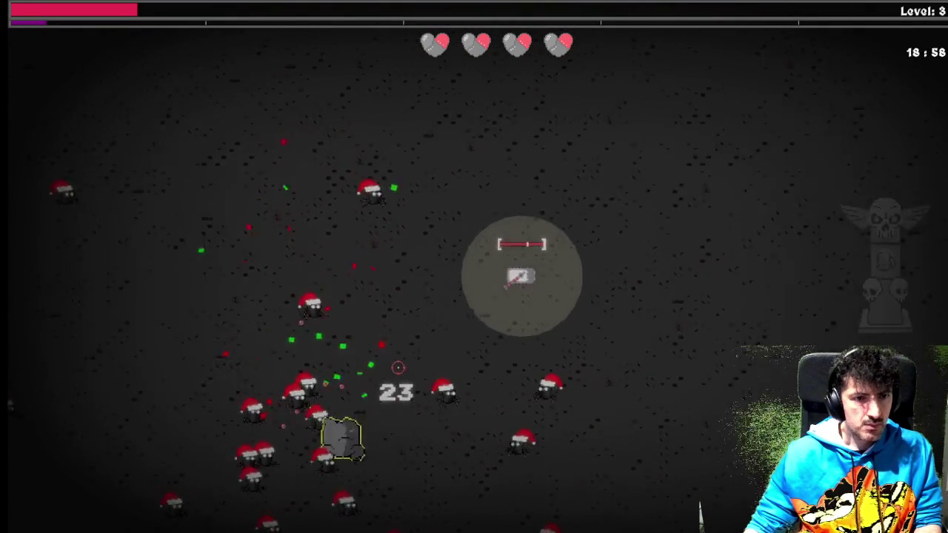
key(d)
key(s)
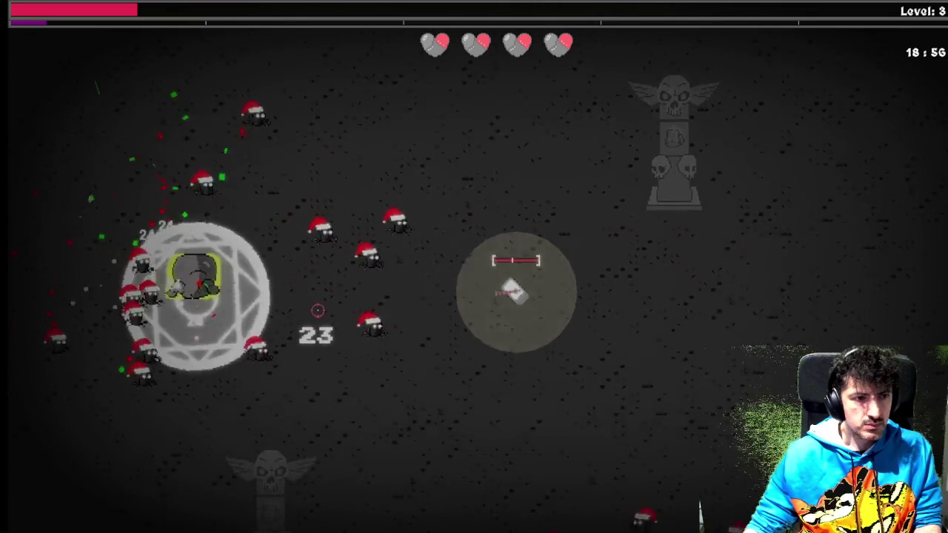
key(d)
key(s)
key(a)
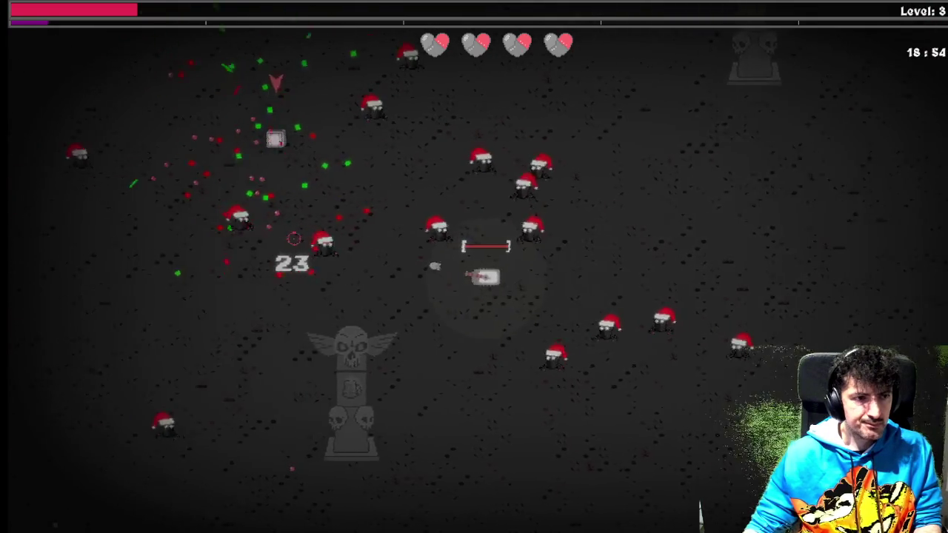
key(a)
key(s)
key(w)
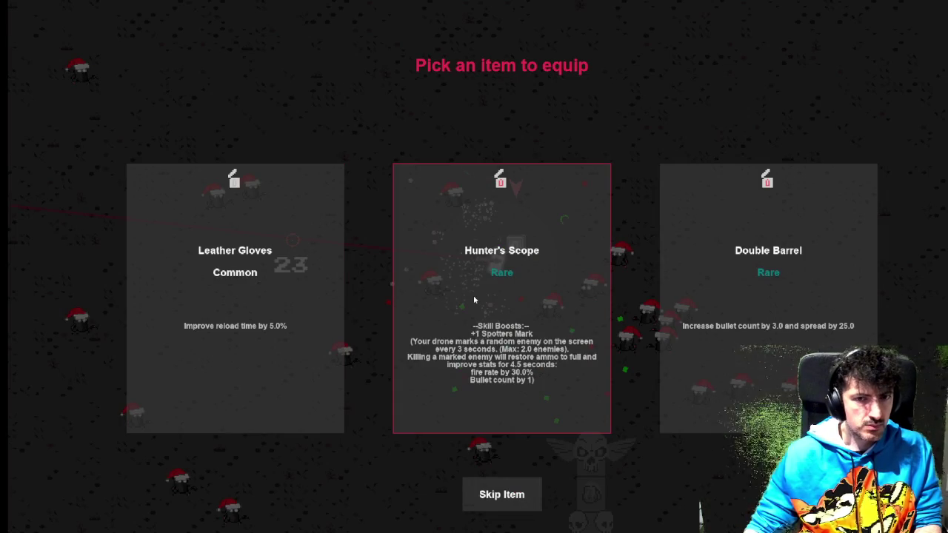
Equip Hunter's Scope and resume play, firing volleys at nearby enemies.
click(626, 299)
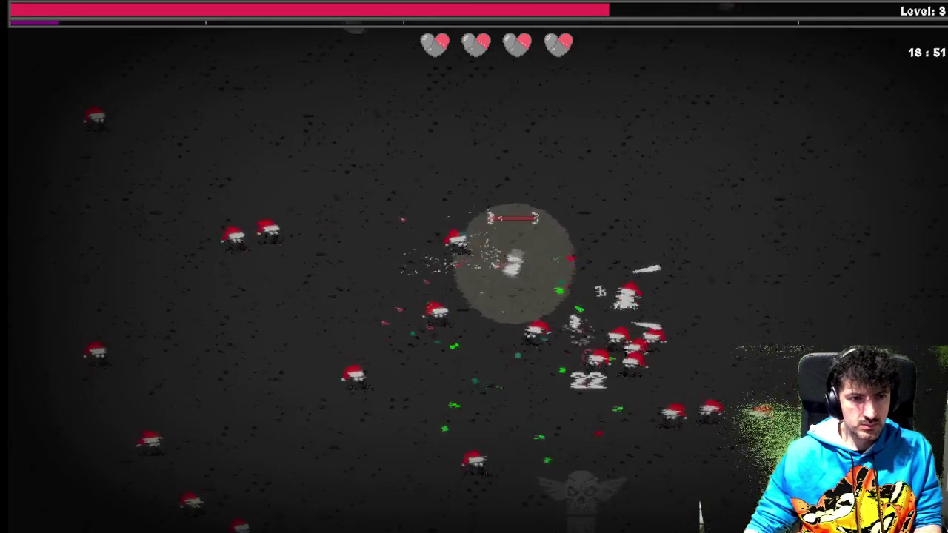
key(w)
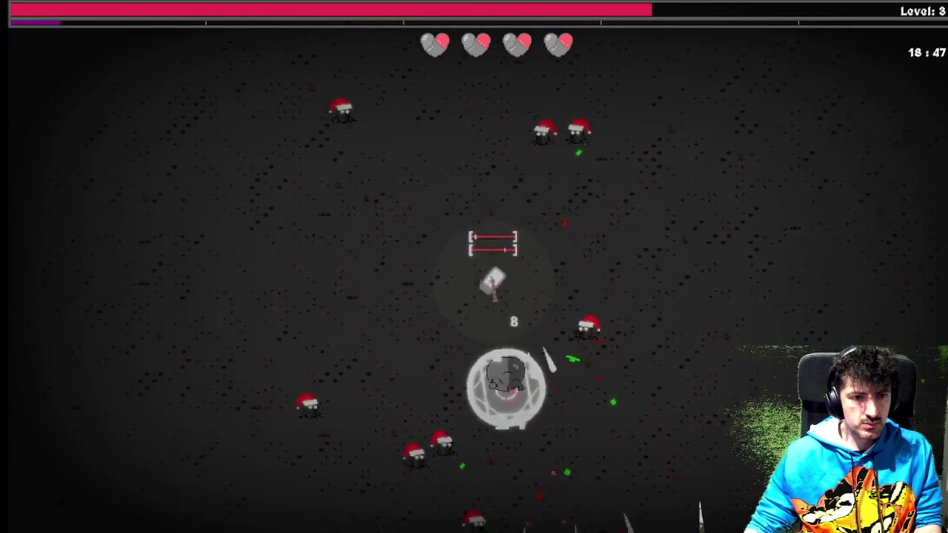
key(s)
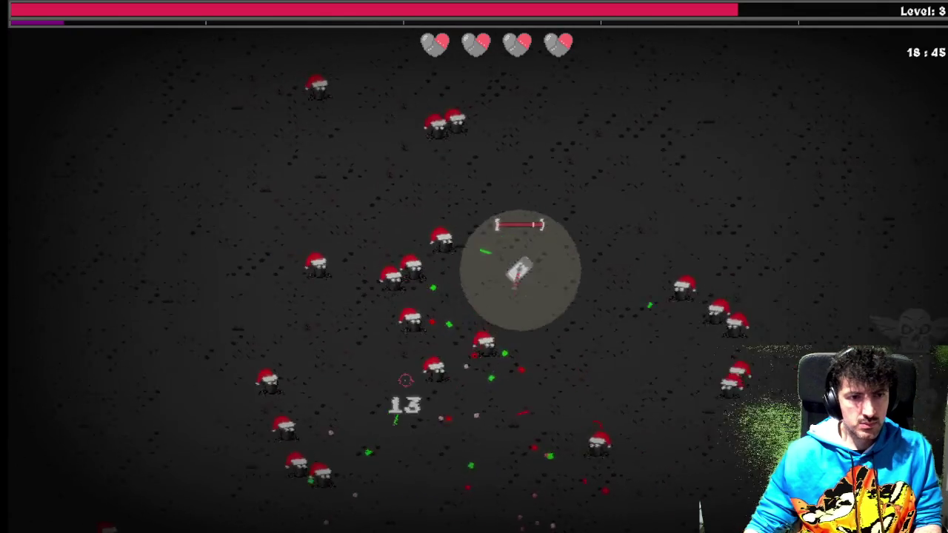
mouse_move(405, 380)
mouse_down()
mouse_move(370, 345)
mouse_move(373, 326)
mouse_move(339, 307)
mouse_move(525, 374)
mouse_move(478, 349)
mouse_move(359, 318)
mouse_move(378, 283)
mouse_up()
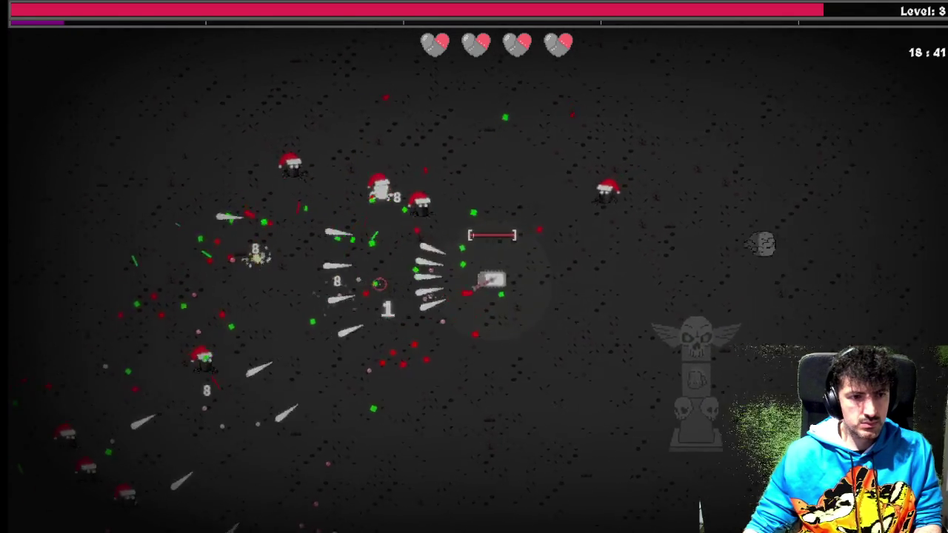
key(s)
key(a)
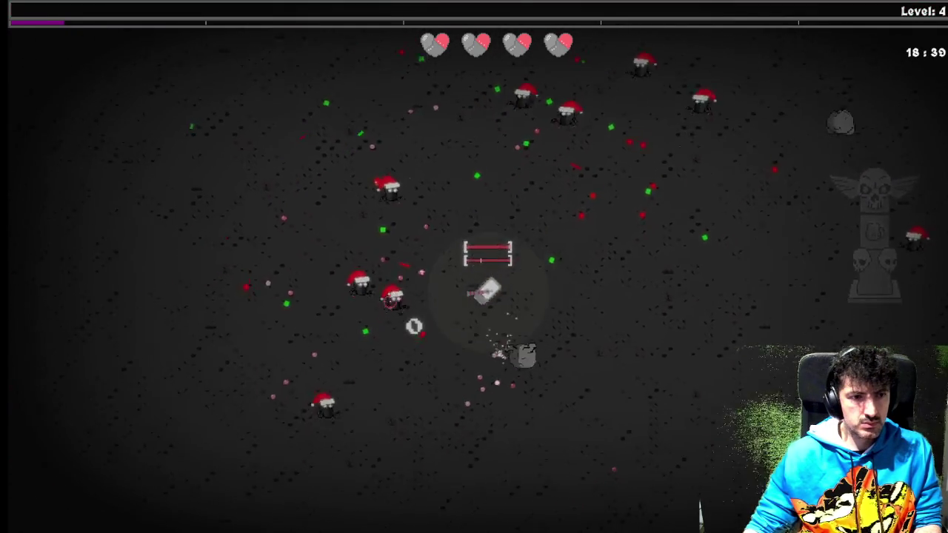
key(d)
key(w)
mouse_move(413, 326)
mouse_down()
mouse_move(355, 289)
mouse_move(474, 222)
mouse_move(544, 155)
mouse_move(635, 170)
mouse_move(669, 198)
mouse_move(630, 181)
mouse_move(635, 198)
mouse_move(493, 171)
mouse_up()
Dodge around the arena while firing volleys at the dense Santa-hat wave.
key(w)
key(w)
key(a)
key(w)
key(a)
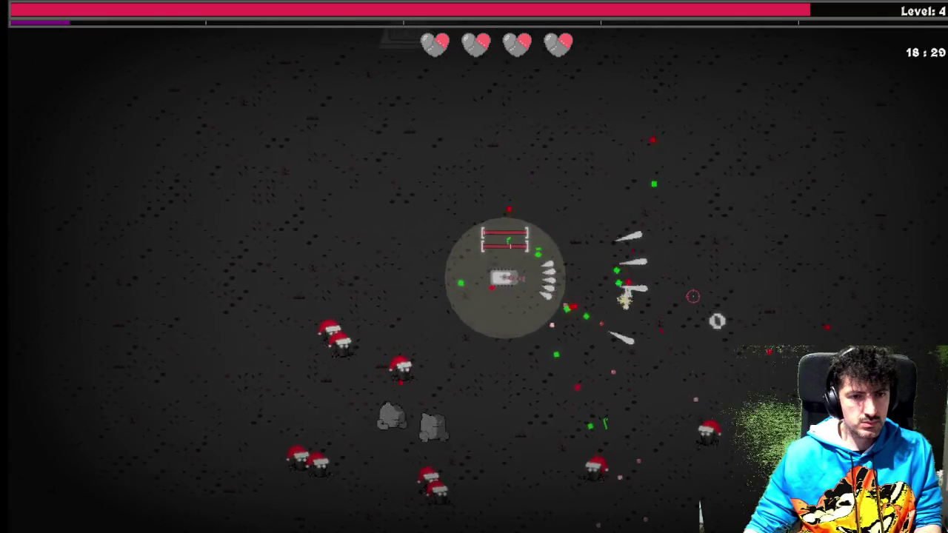
key(d)
drag(331, 387, 270, 389)
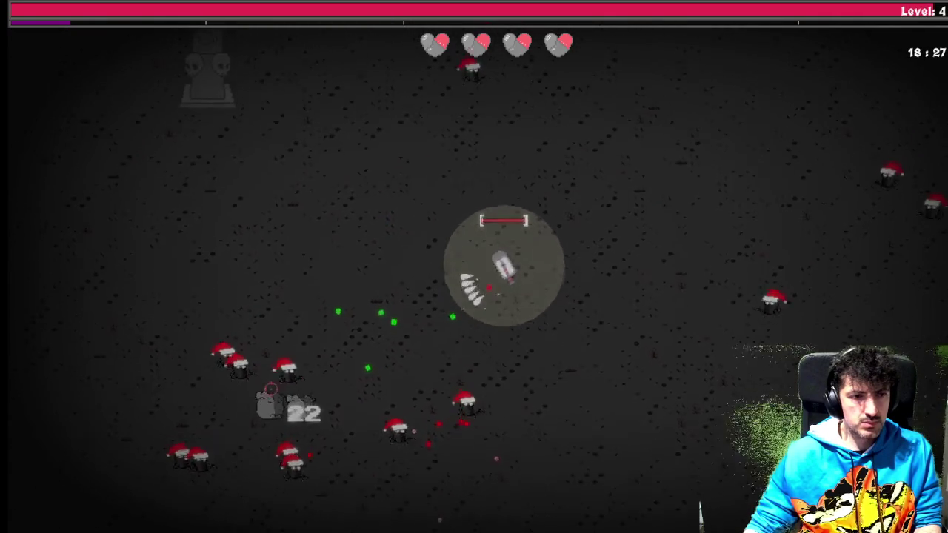
key(a)
drag(407, 405, 433, 406)
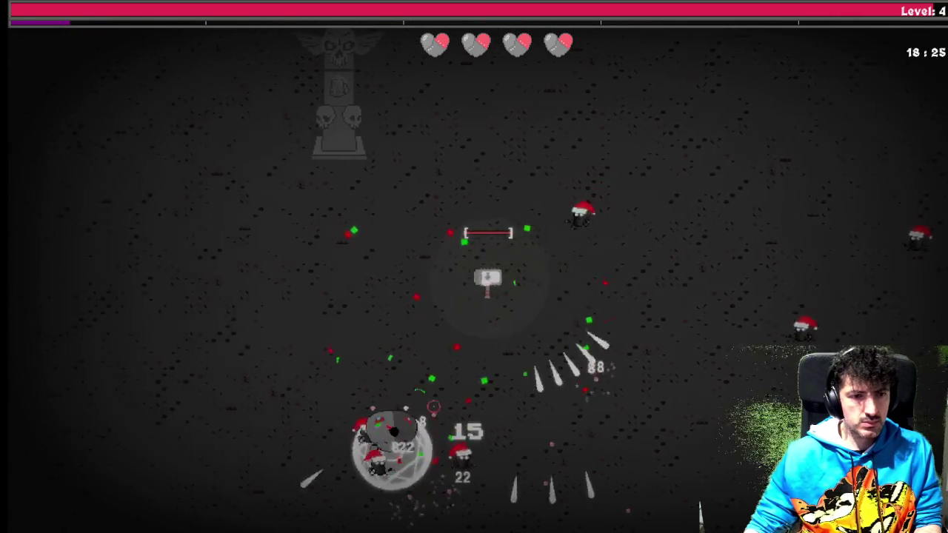
key(s)
mouse_move(496, 399)
mouse_down()
mouse_move(501, 387)
mouse_move(629, 386)
mouse_move(635, 360)
mouse_move(738, 269)
mouse_move(698, 237)
mouse_move(570, 237)
mouse_move(586, 212)
mouse_move(444, 196)
mouse_move(431, 213)
mouse_up()
key(d)
key(a)
key(d)
key(s)
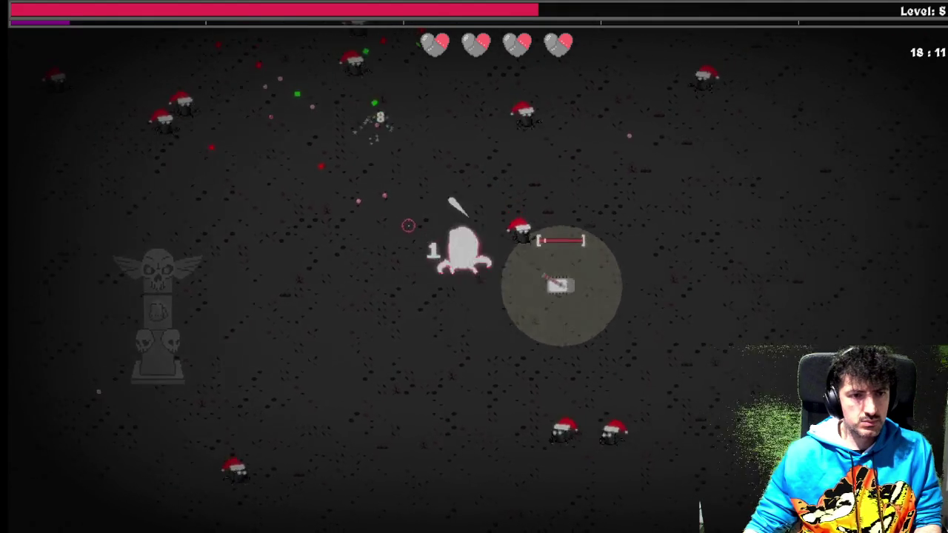
Move right across the arena, shooting the Santa-hat enemies above.
key(d)
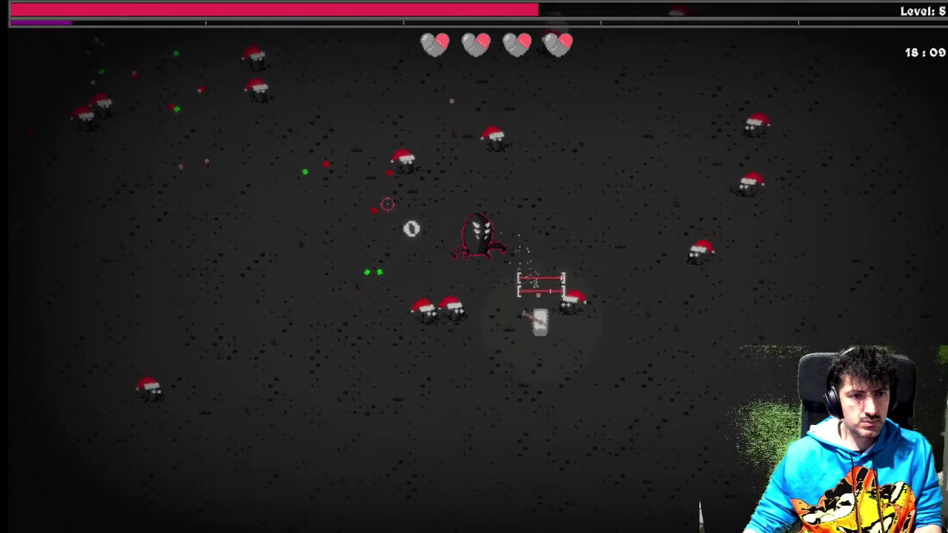
key(d)
click(449, 171)
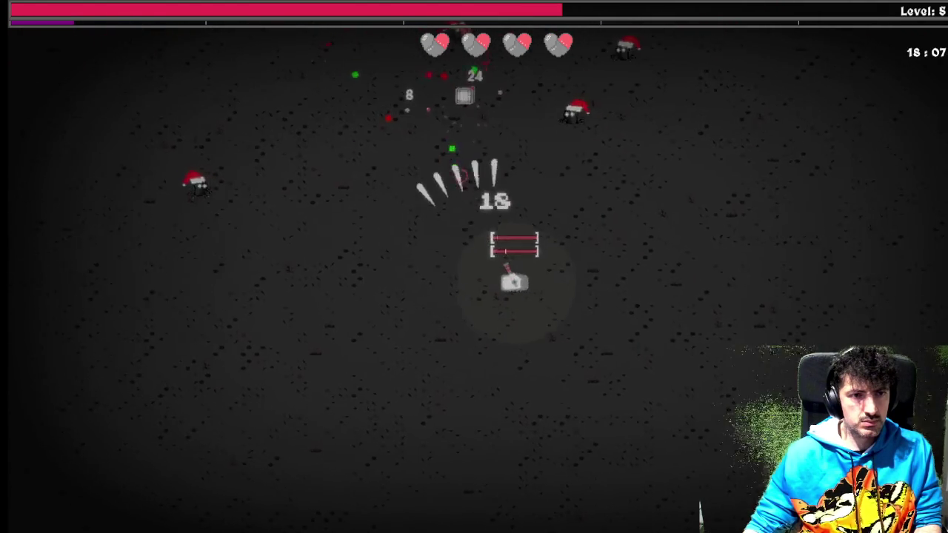
key(d)
click(459, 175)
click(471, 171)
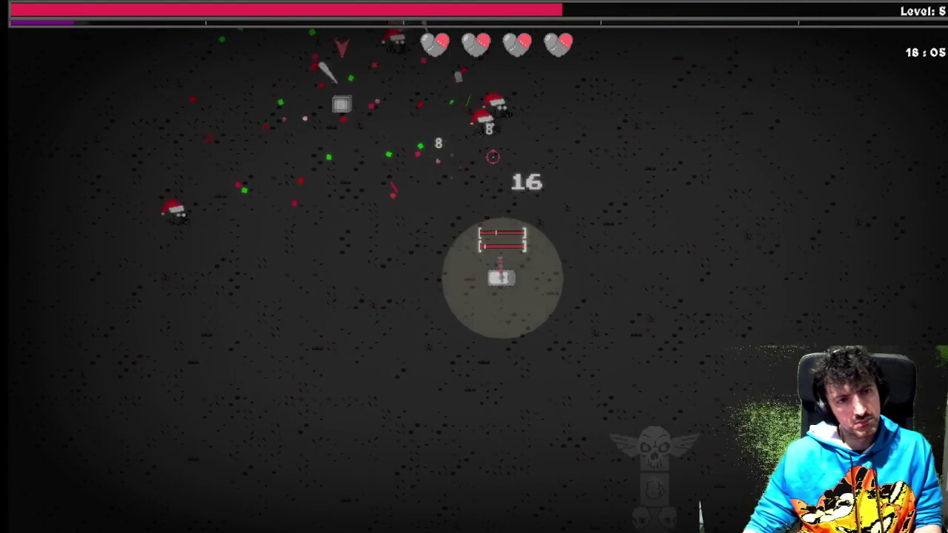
key(w)
key(d)
click(488, 159)
click(480, 152)
click(448, 140)
click(426, 156)
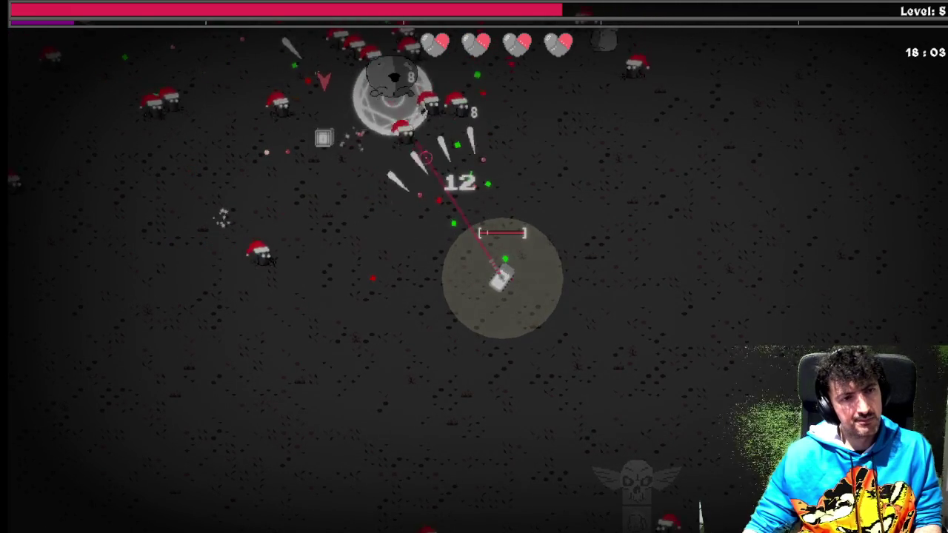
Head up-left firing at the clustered enemies until the level-5 item pick appears.
key(w)
key(a)
click(414, 161)
click(409, 163)
click(386, 170)
click(394, 171)
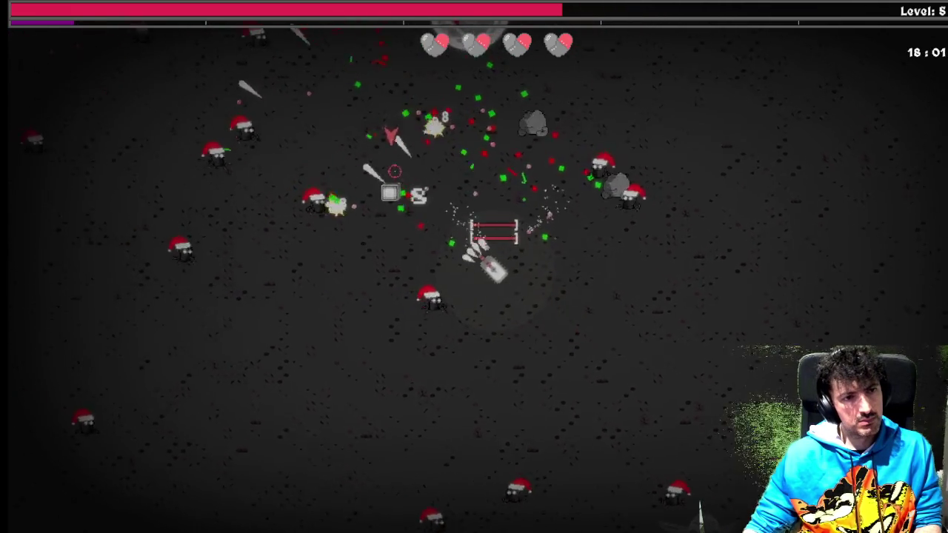
key(w)
key(a)
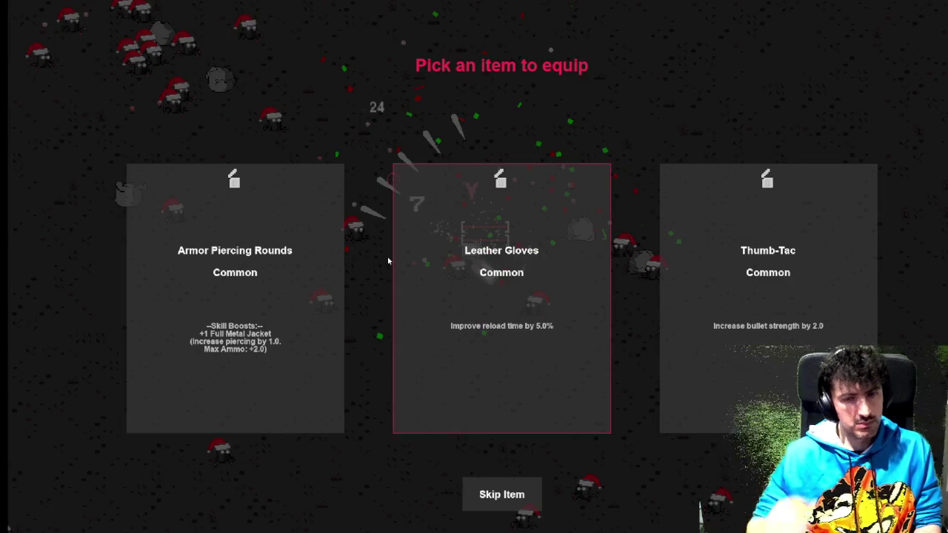
Equip the Armor Piercing Rounds item and resume dodging left across the arena.
key(d)
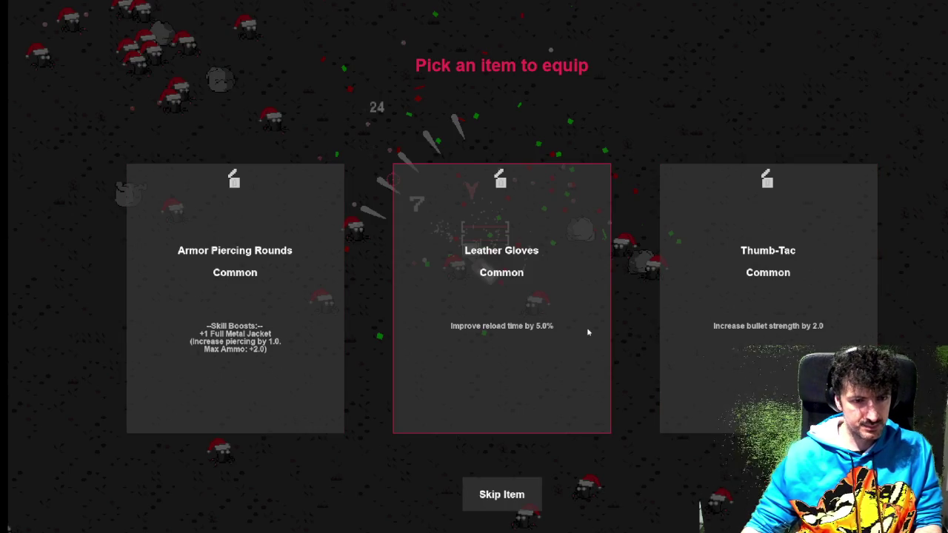
click(194, 340)
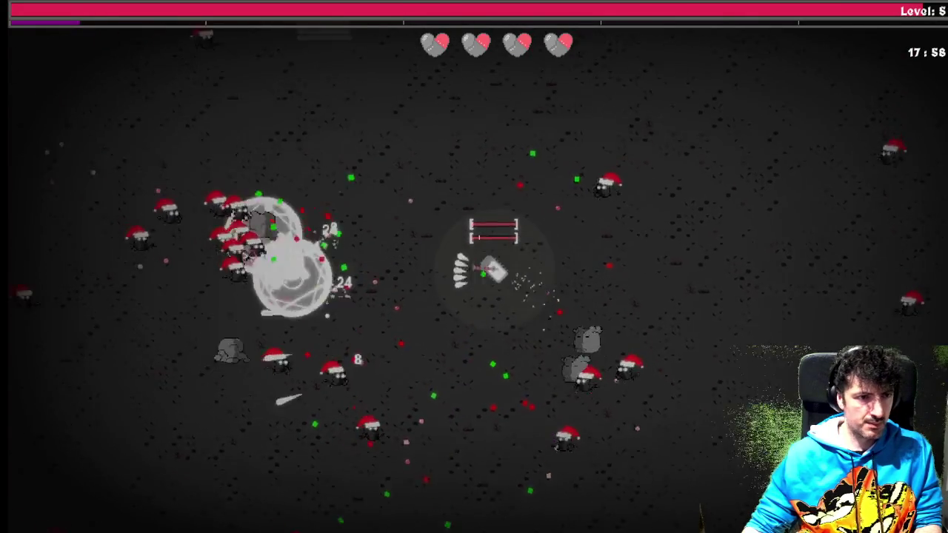
key(a)
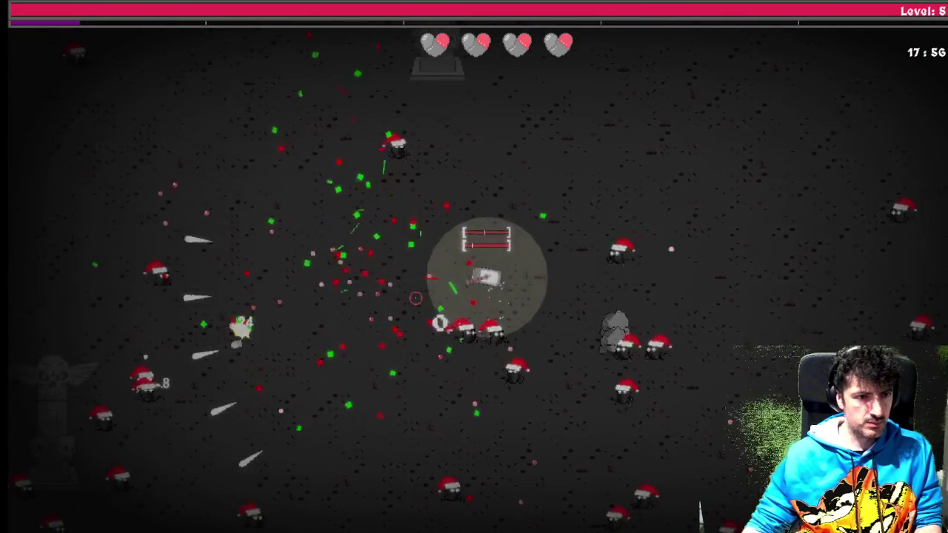
key(a)
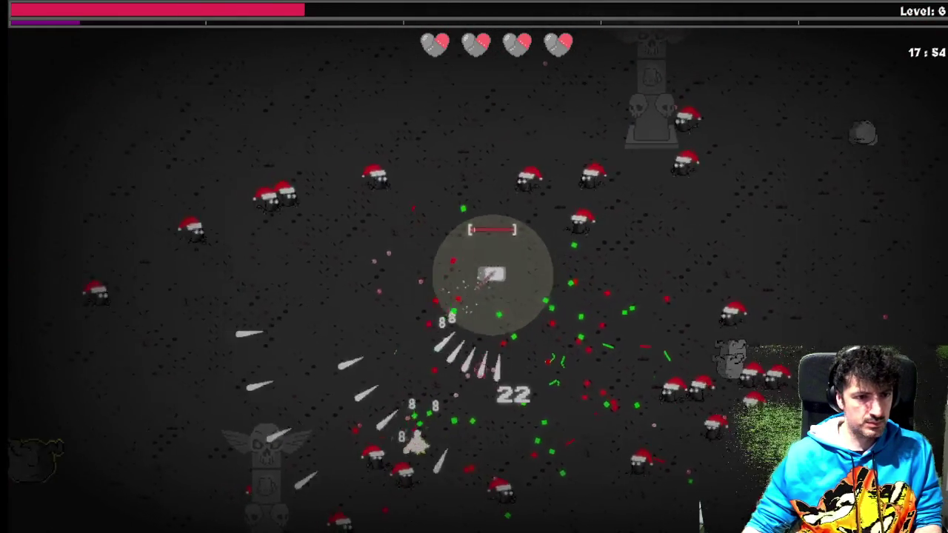
key(a)
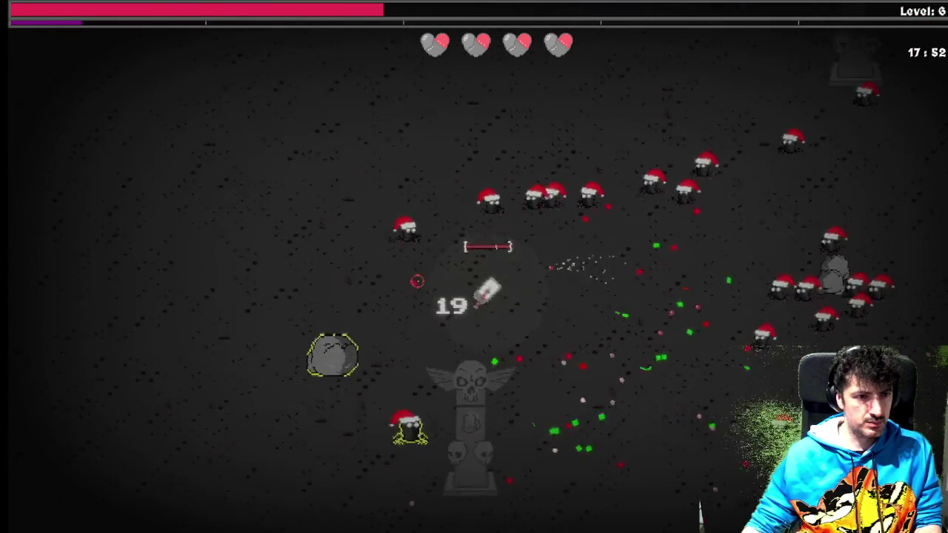
key(a)
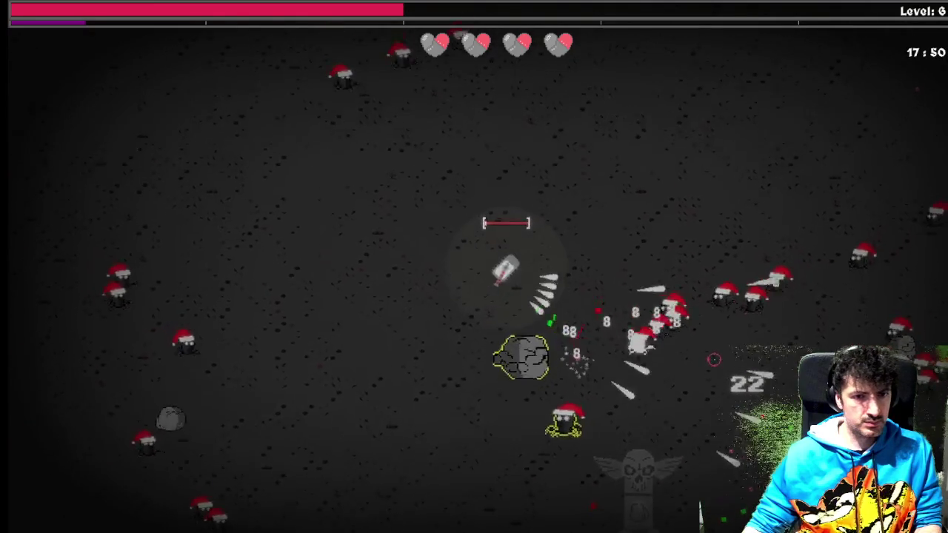
key(a)
Keep weaving down, right and up to avoid the Santa-hat enemies.
key(s)
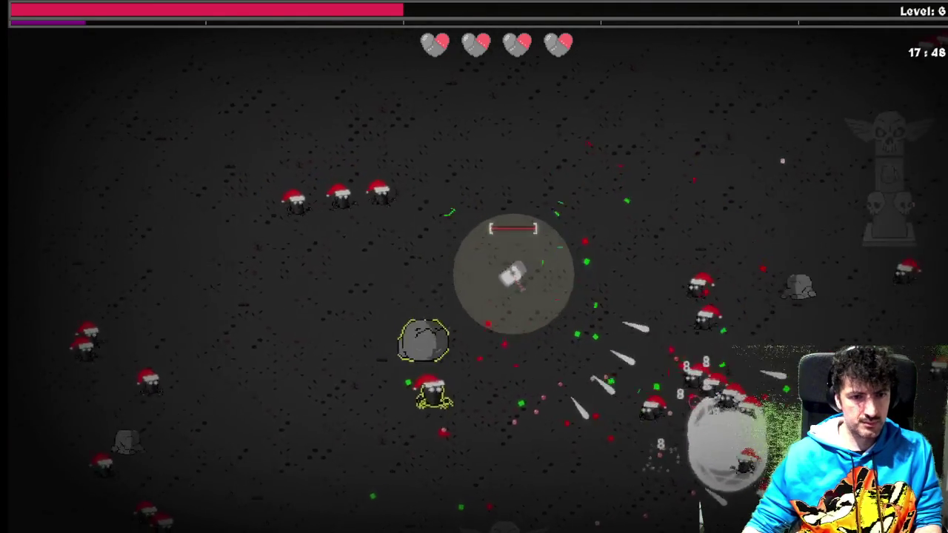
key(d)
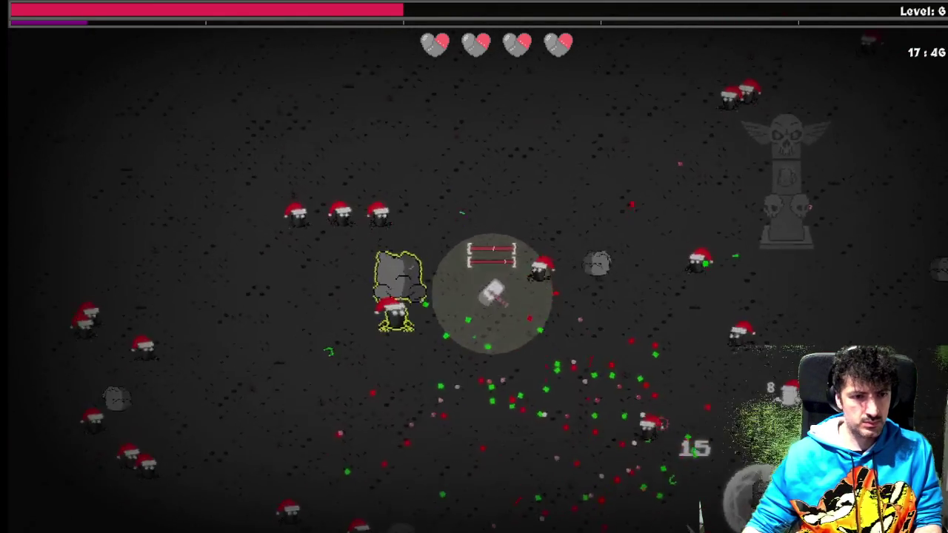
key(s)
key(a)
key(d)
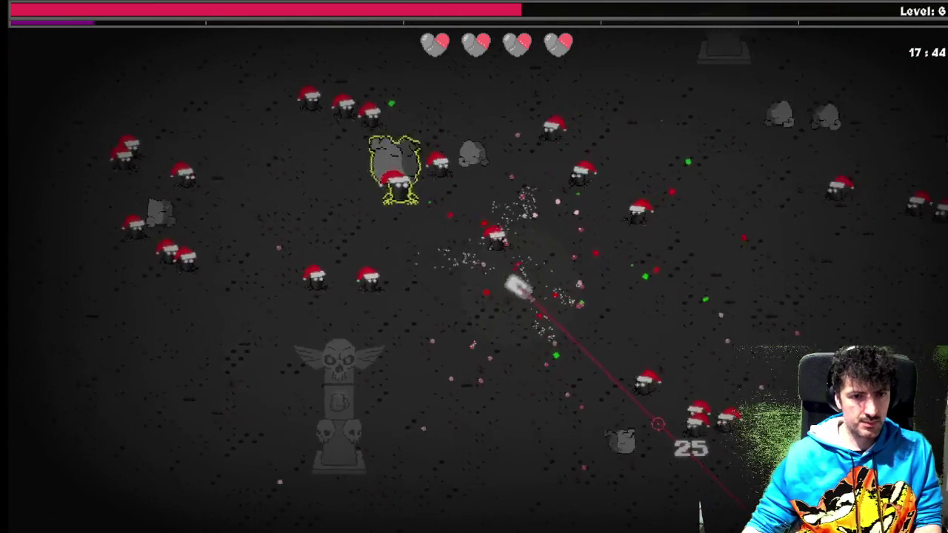
key(d)
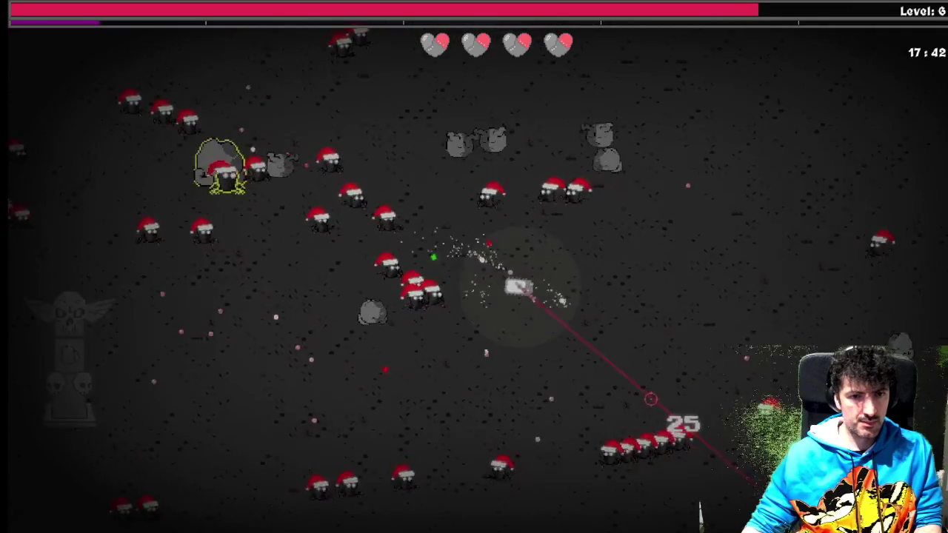
key(w)
key(d)
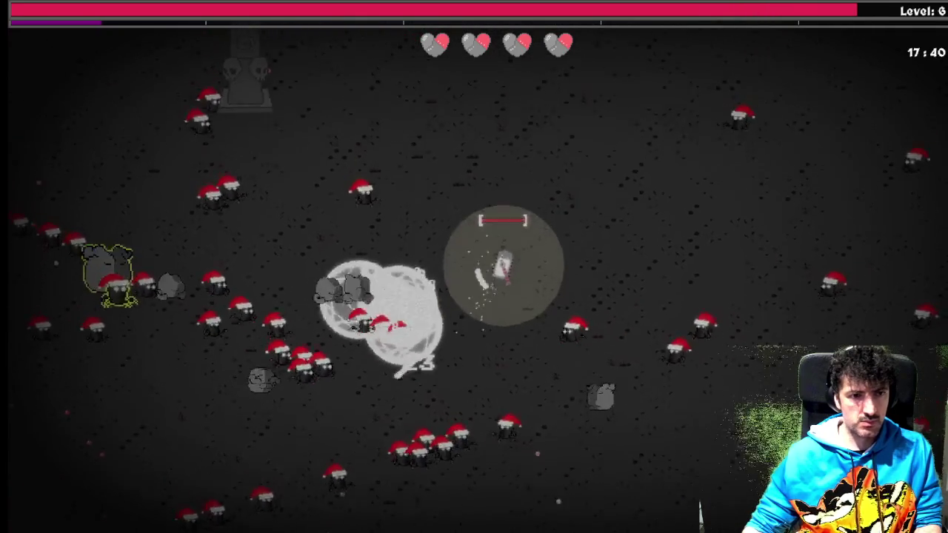
key(w)
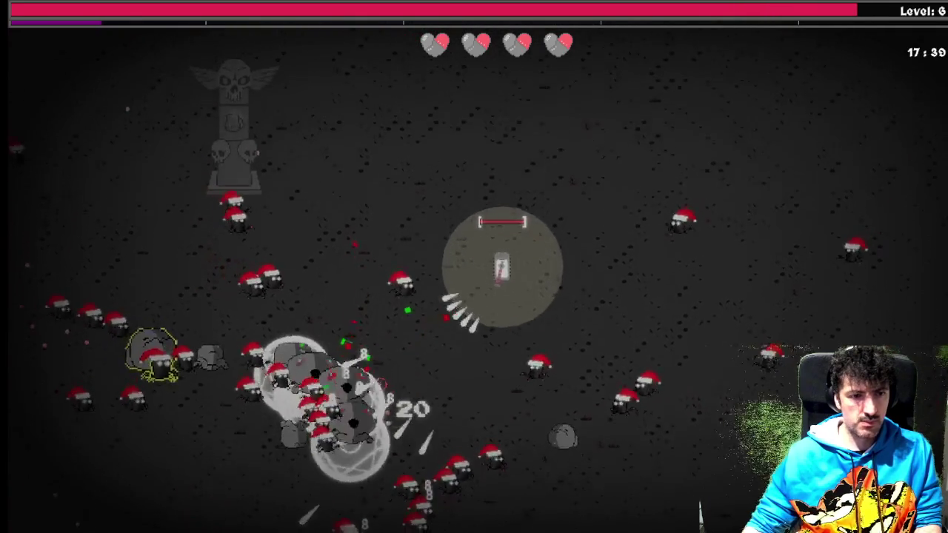
key(w)
key(a)
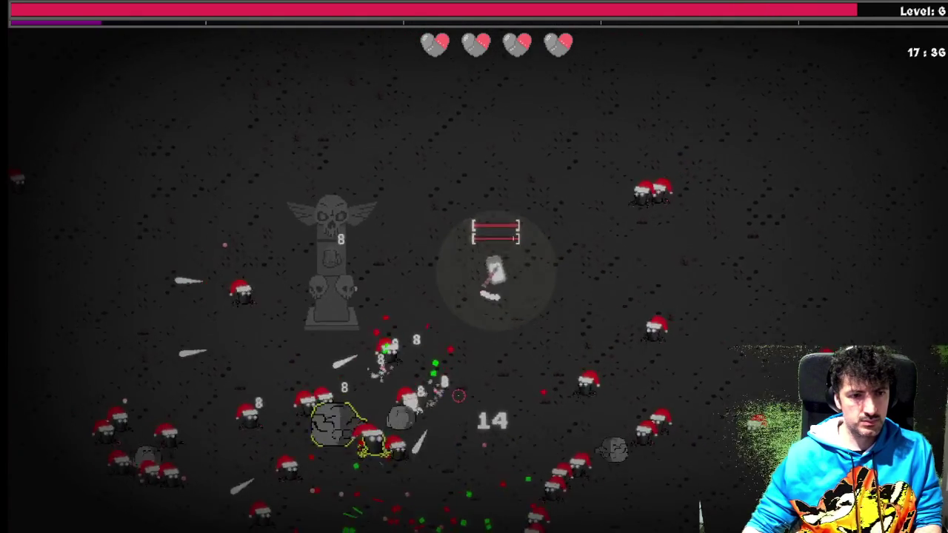
Glance at the utility skill tree, then keep moving up, right and down-left.
key(Tab)
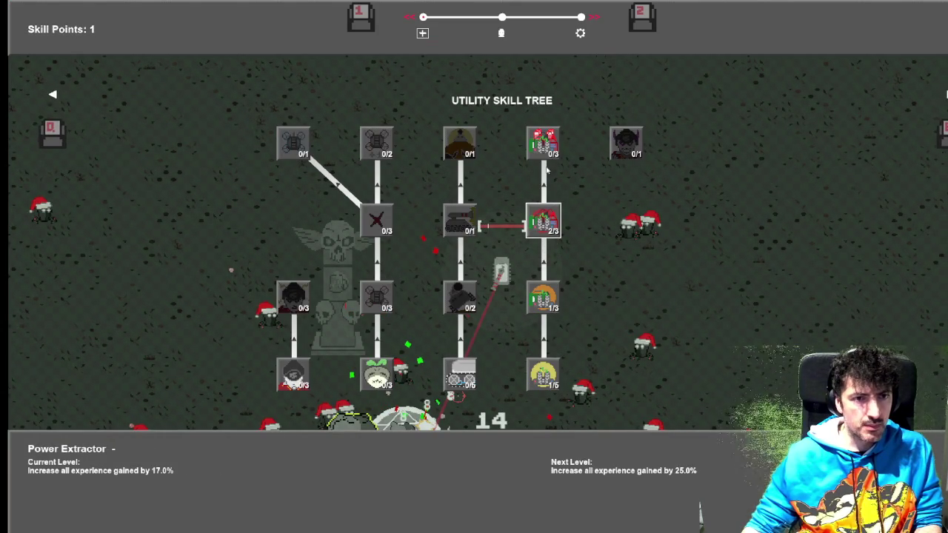
key(Tab)
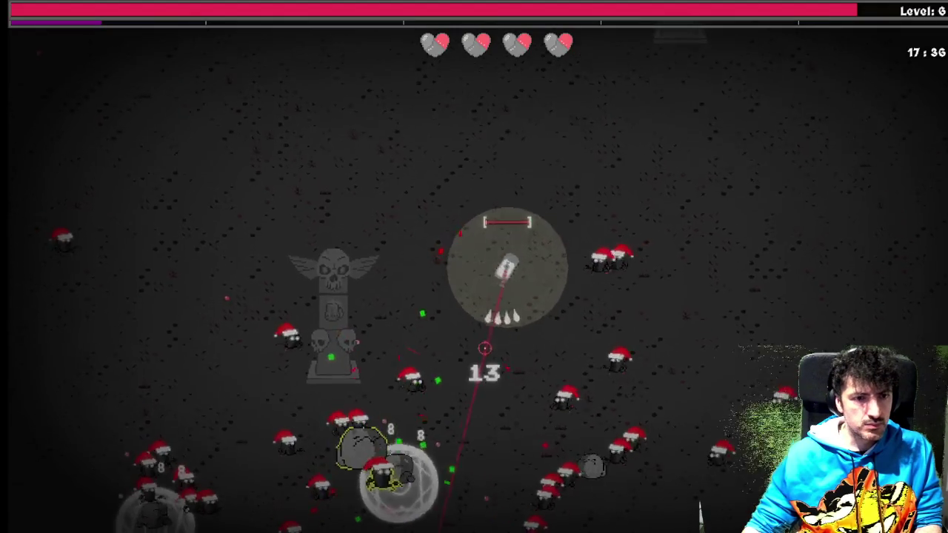
key(w)
key(d)
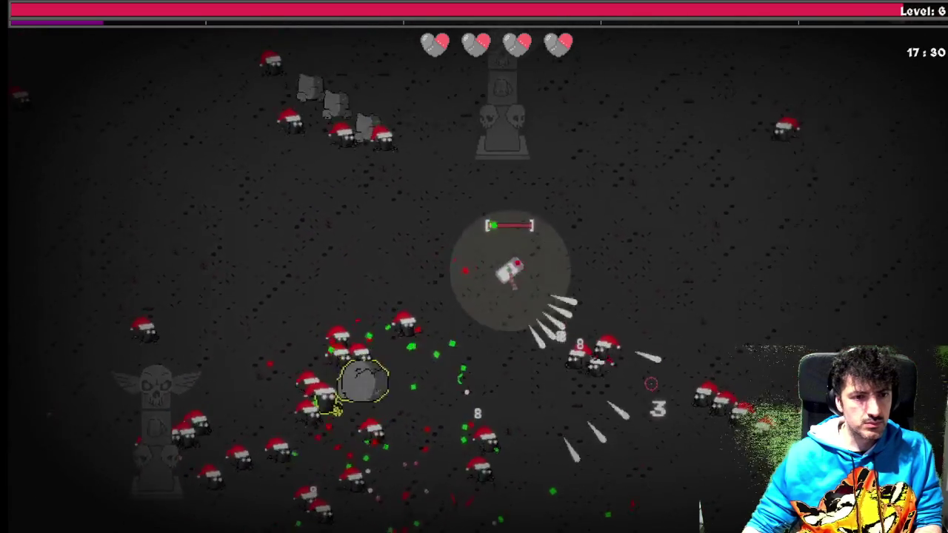
key(s)
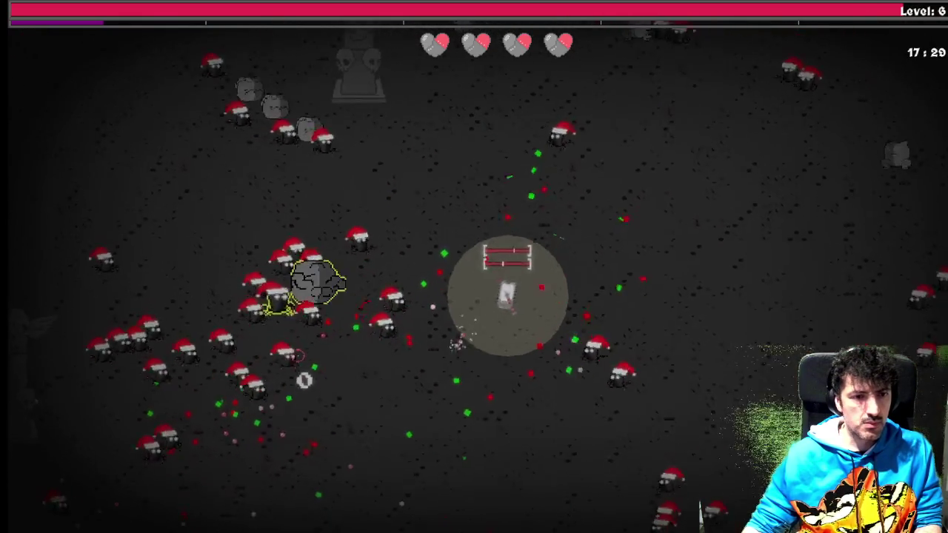
key(a)
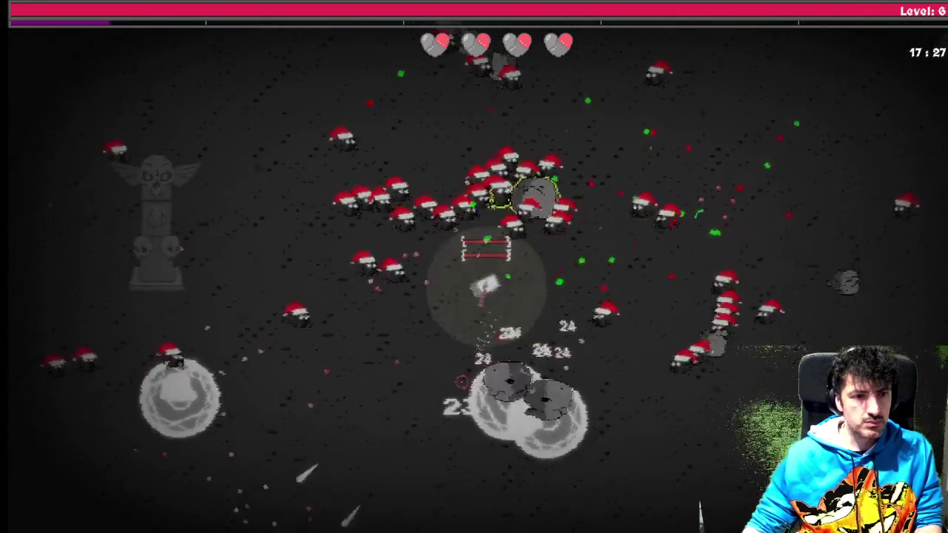
Keep moving down and right through the wave until the player reaches level 9.
key(a)
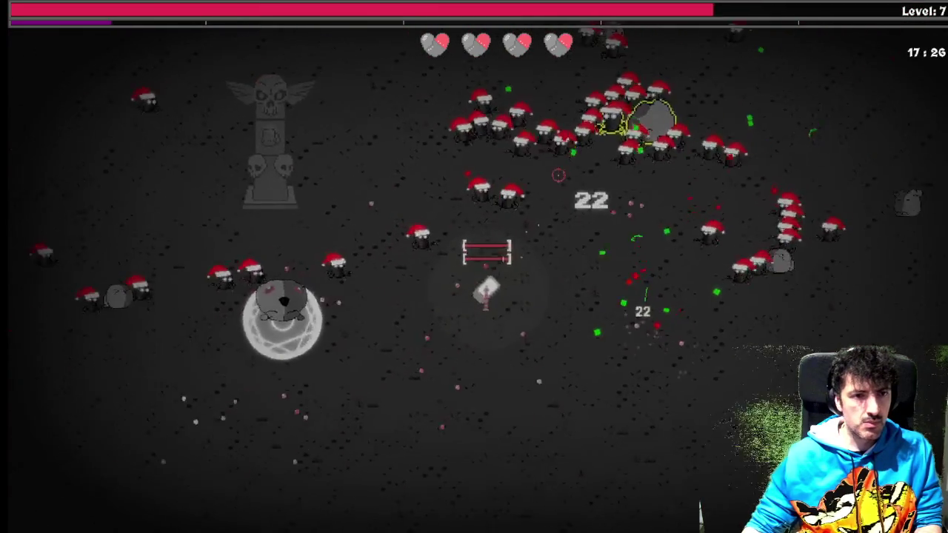
key(d)
key(s)
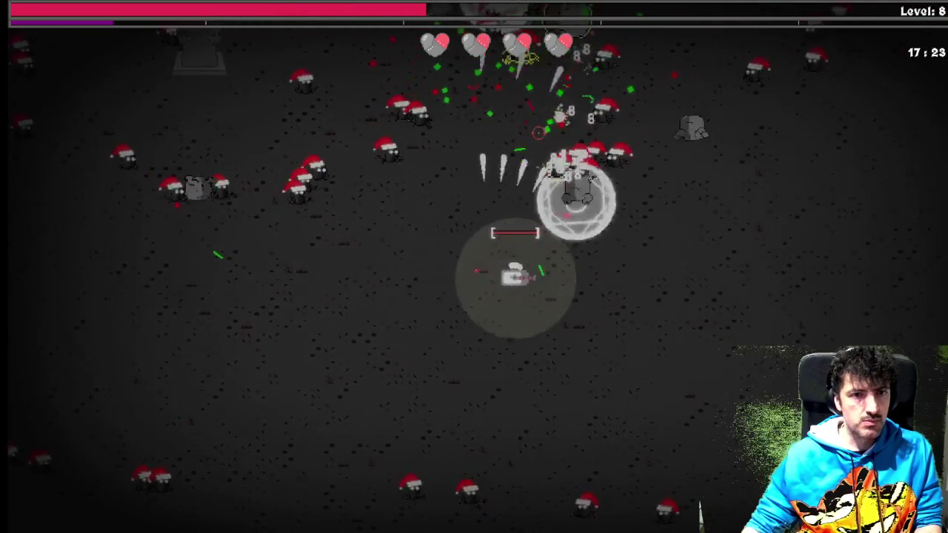
key(d)
key(s)
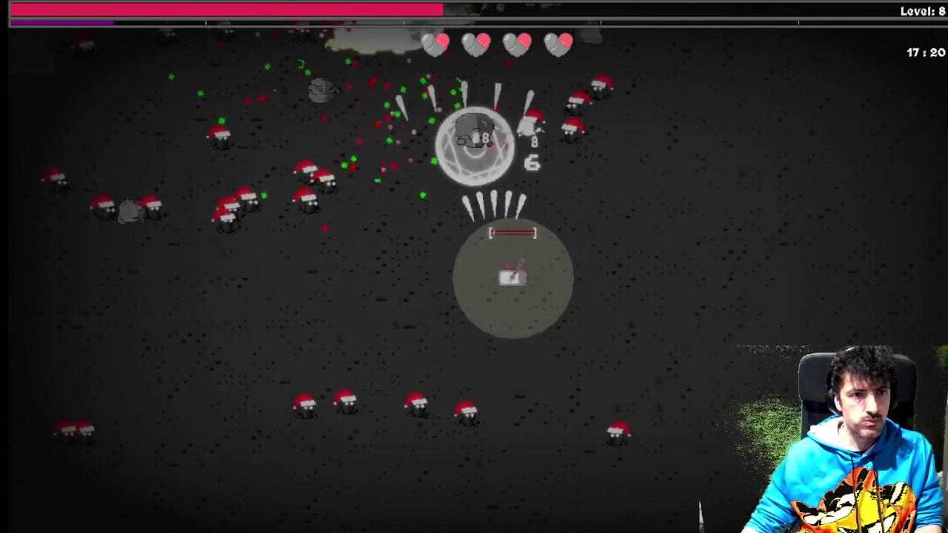
key(d)
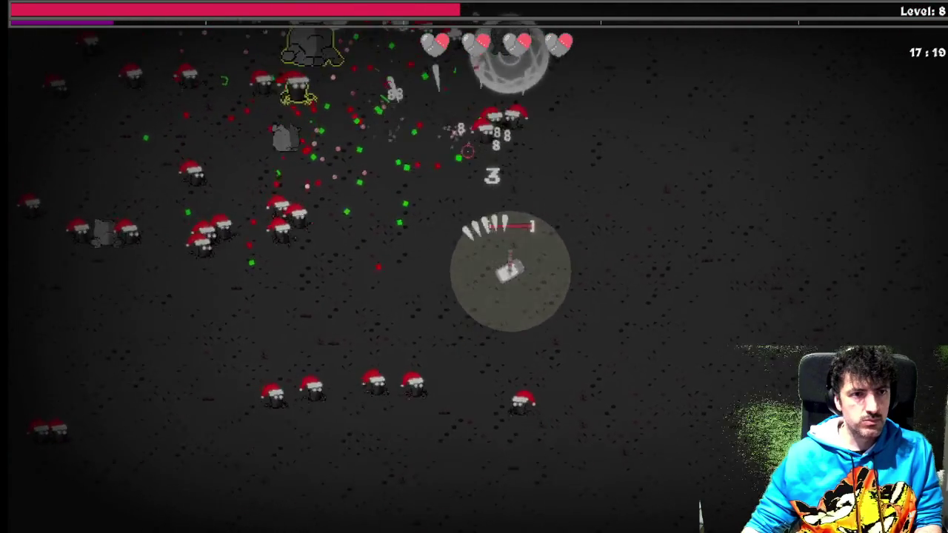
Dodge the enemies by moving up-left, then down and right around the arena.
key(w)
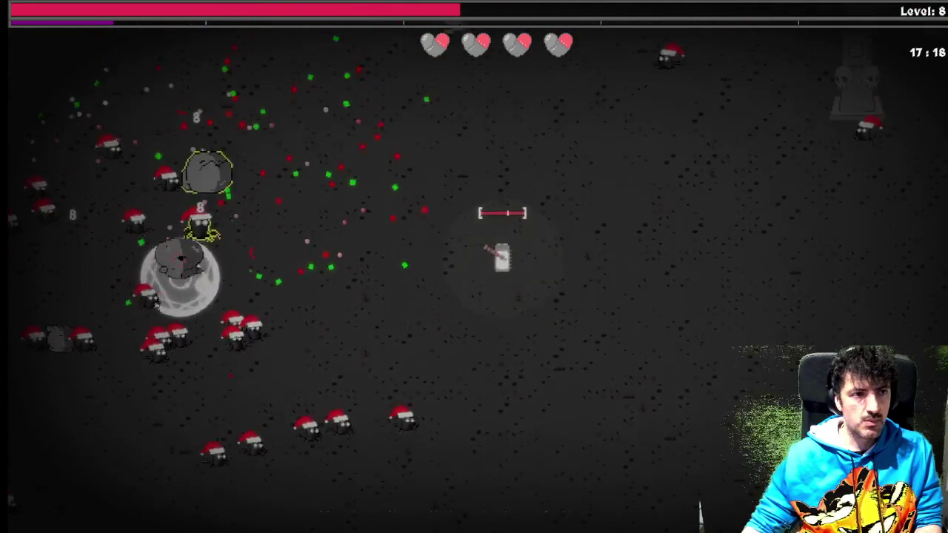
key(a)
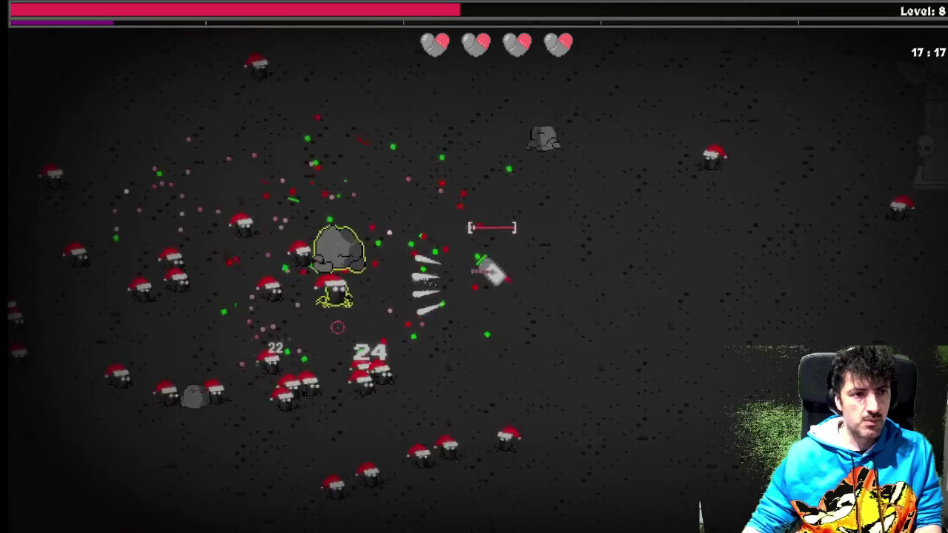
key(w)
key(a)
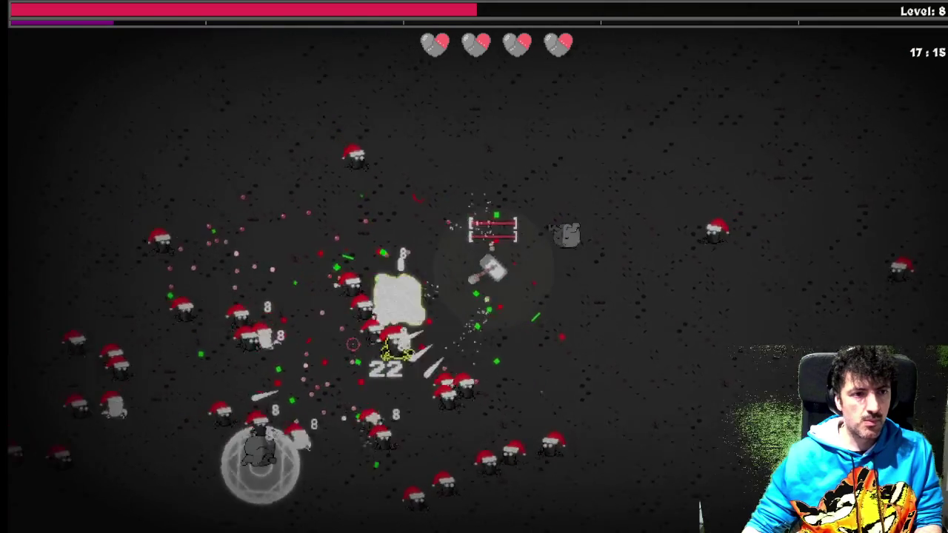
key(w)
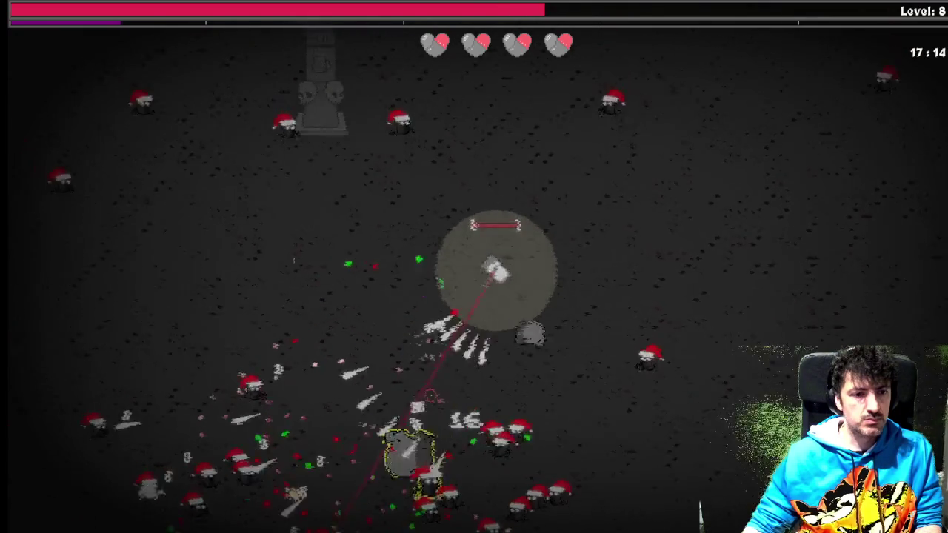
key(a)
key(w)
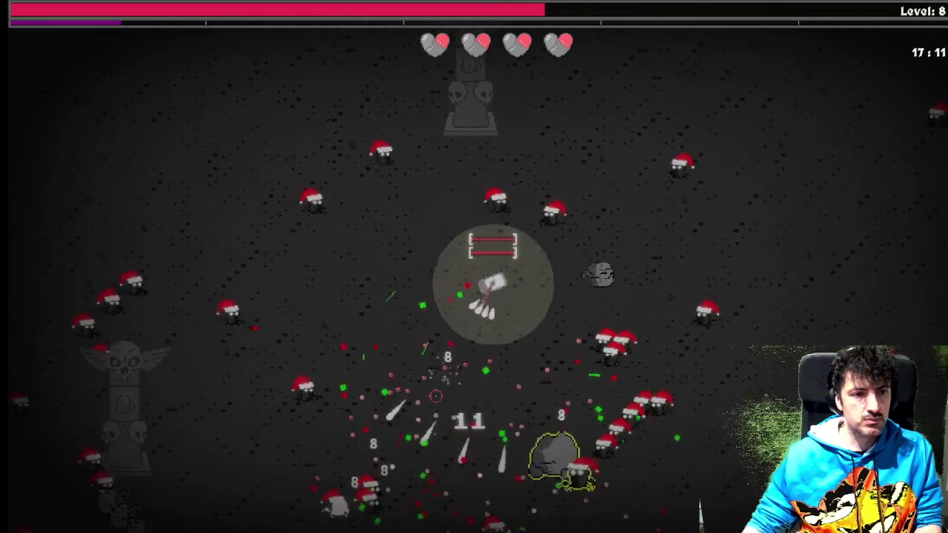
key(s)
key(a)
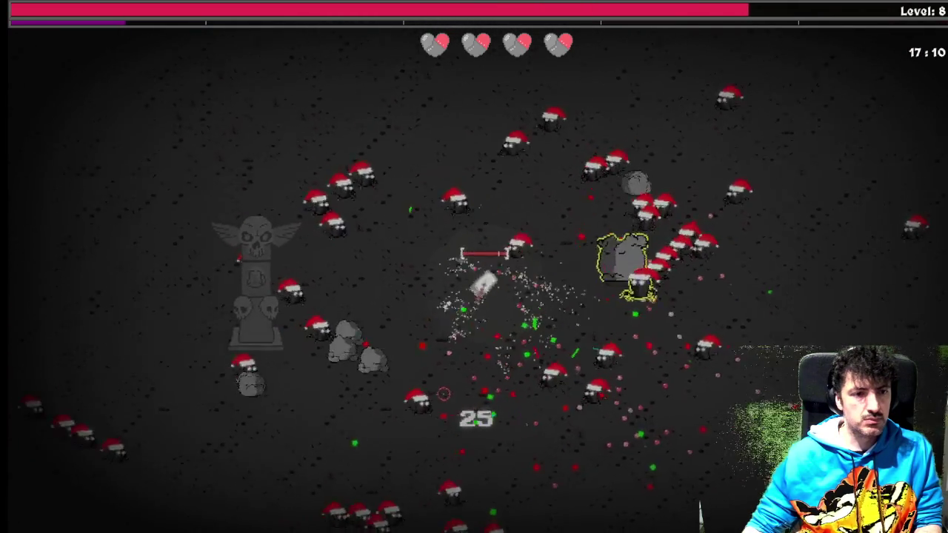
key(s)
key(d)
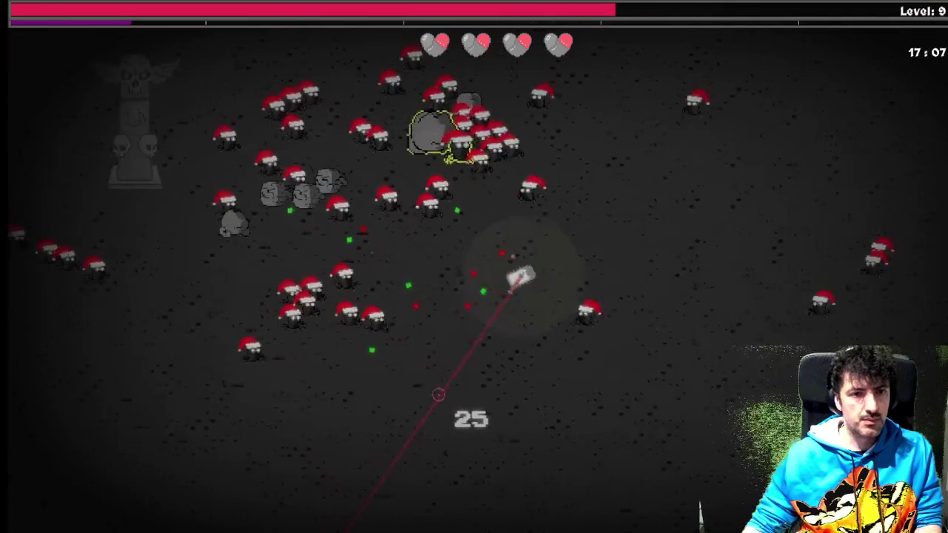
key(d)
key(w)
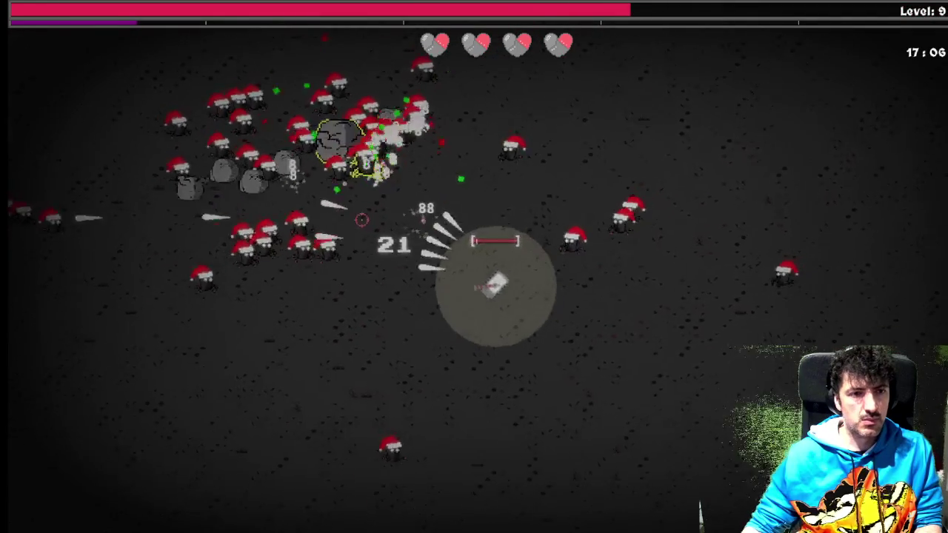
key(s)
Upgrade Power Extractor in the Utility tree, then move down-left away from enemies.
key(Tab)
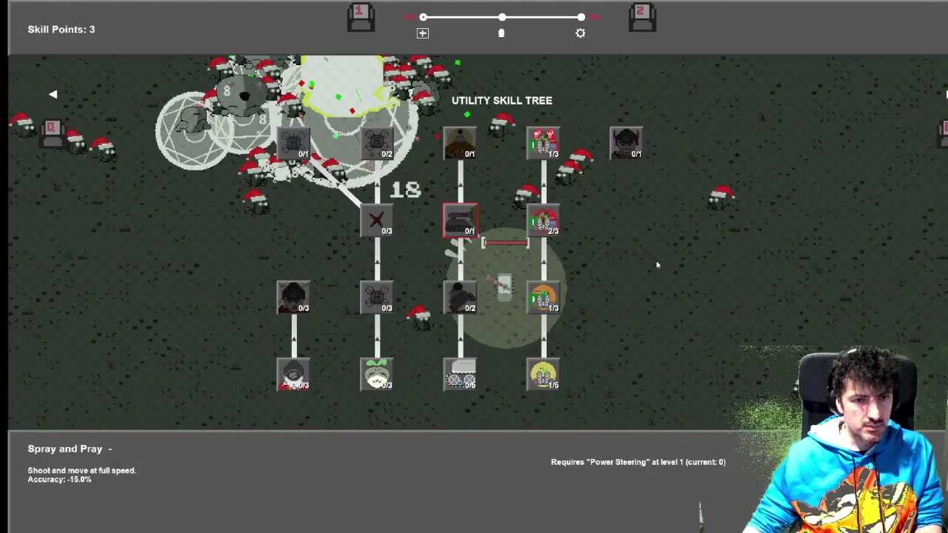
click(553, 225)
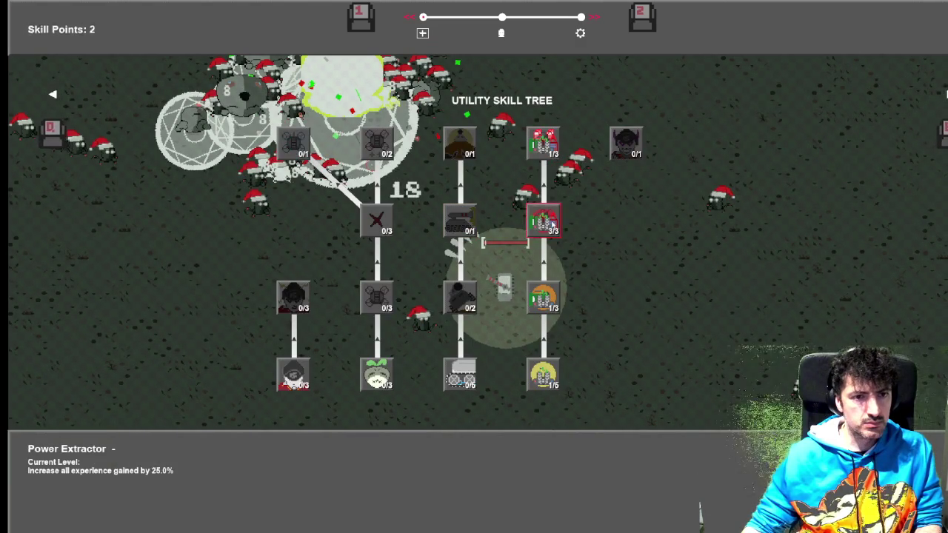
key(Tab)
key(s)
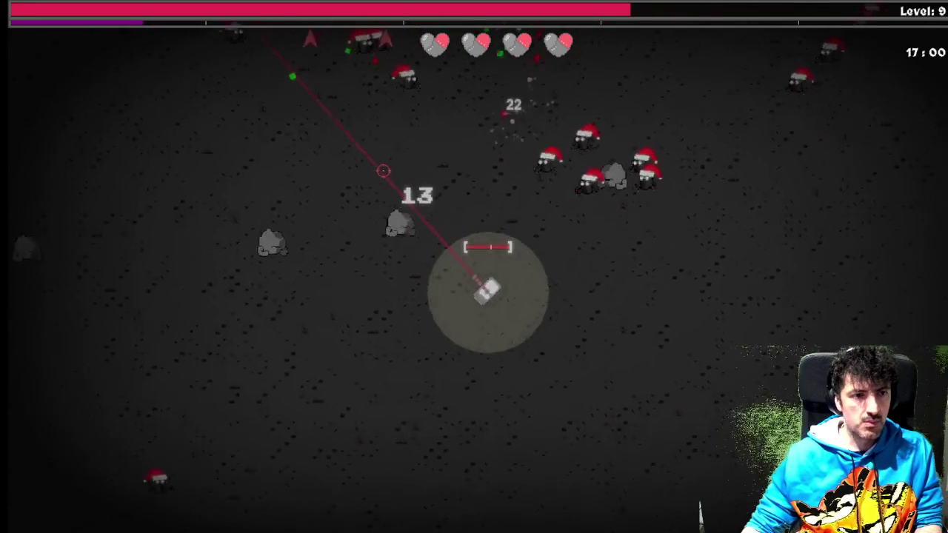
key(a)
key(a)
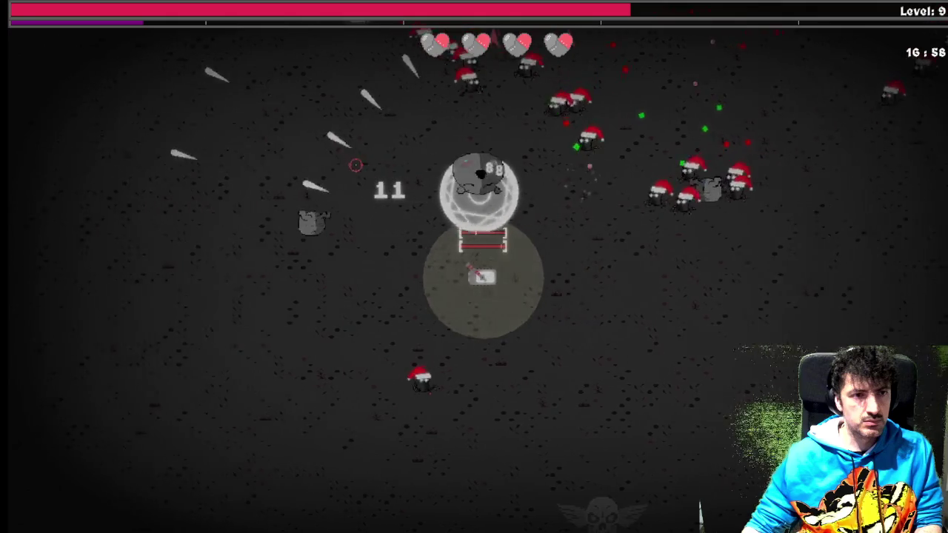
key(a)
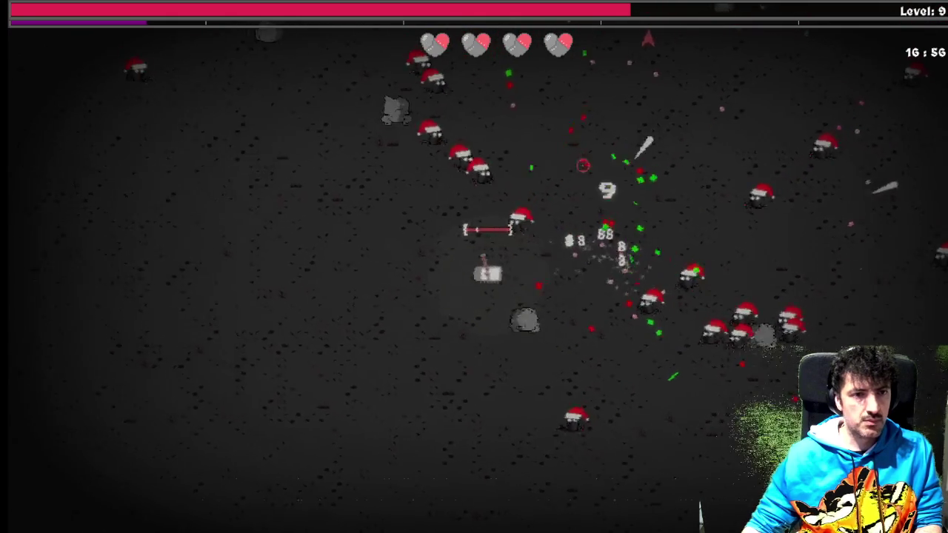
Upgrade Oiled Gears in the Offensive skill tree and return to play.
key(Tab)
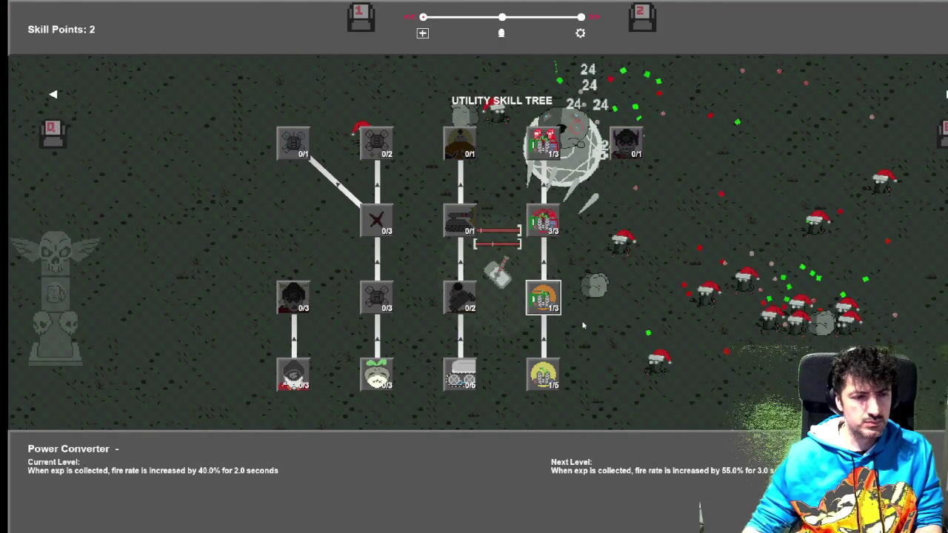
key(q)
key(q)
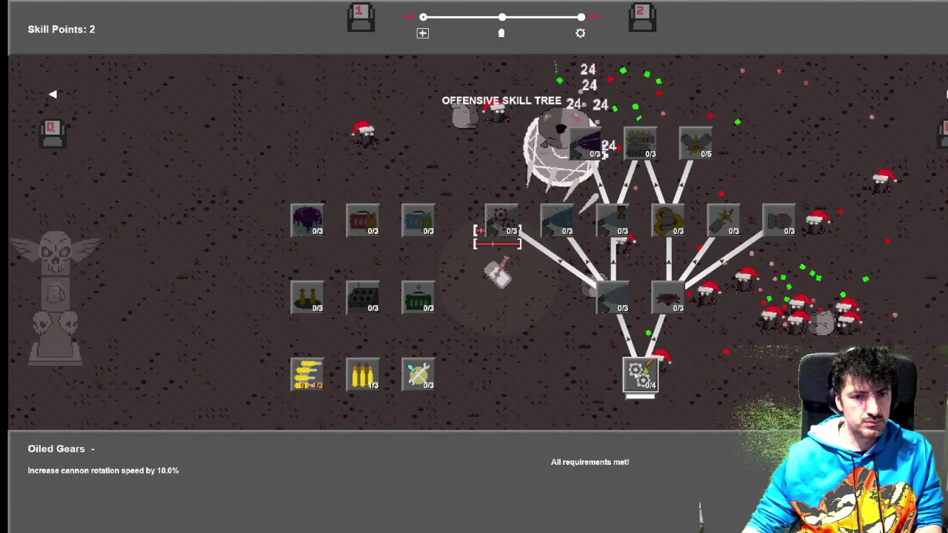
click(635, 369)
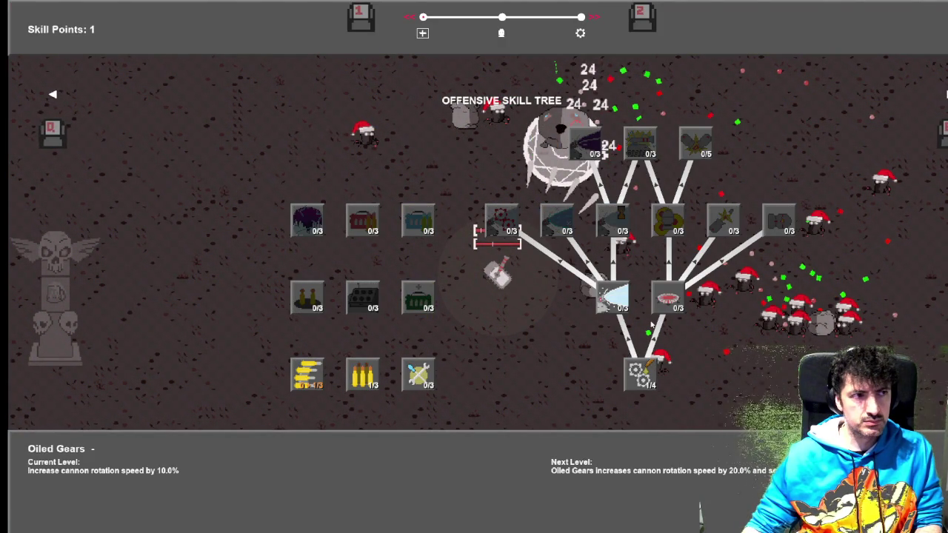
key(q)
key(Escape)
Keep moving left and up past the totem, then right and up.
key(a)
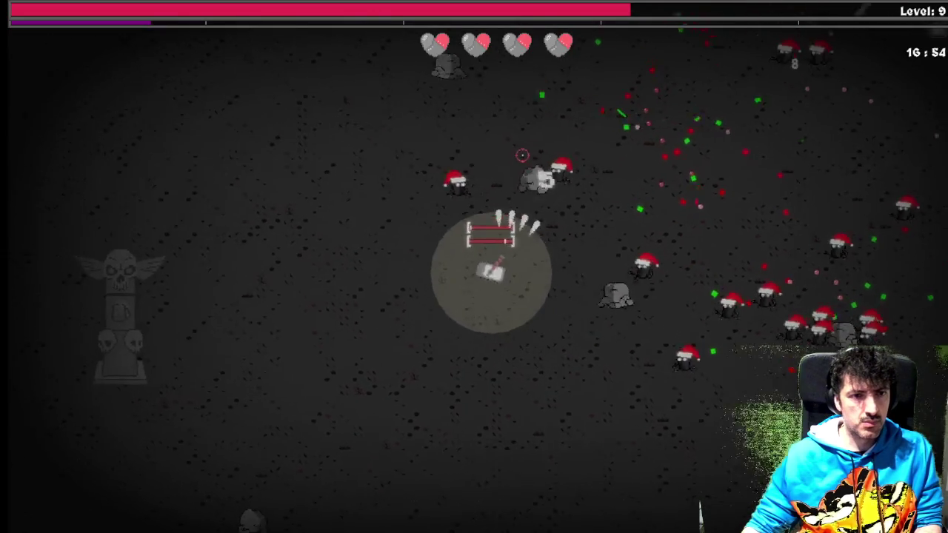
key(w)
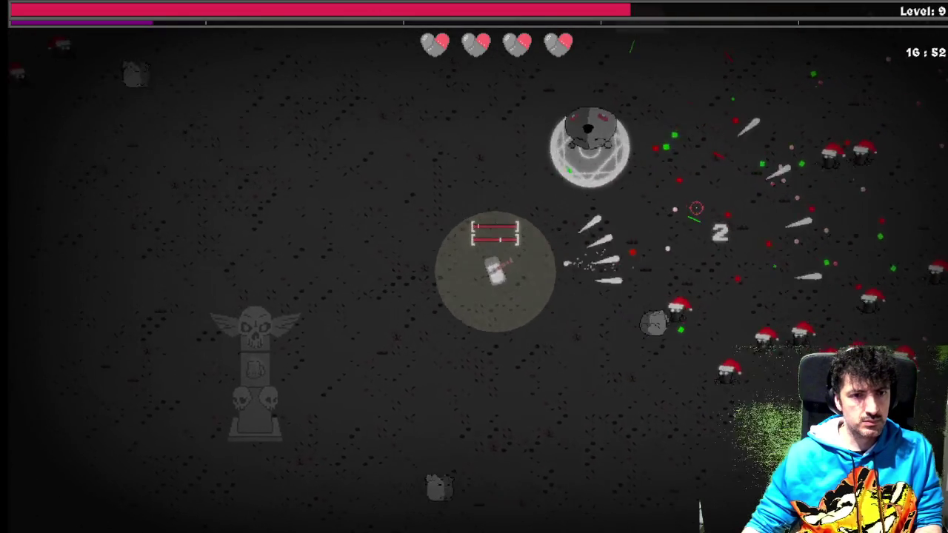
key(d)
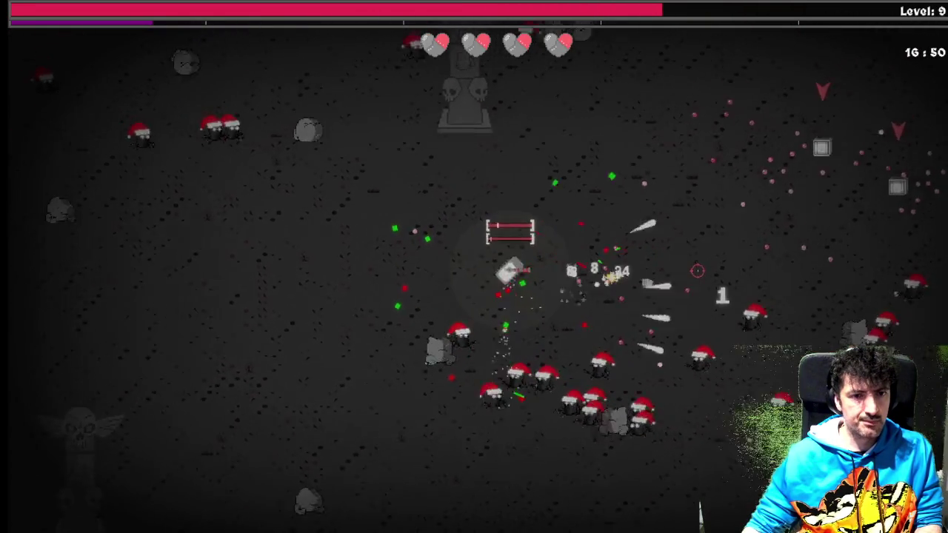
key(w)
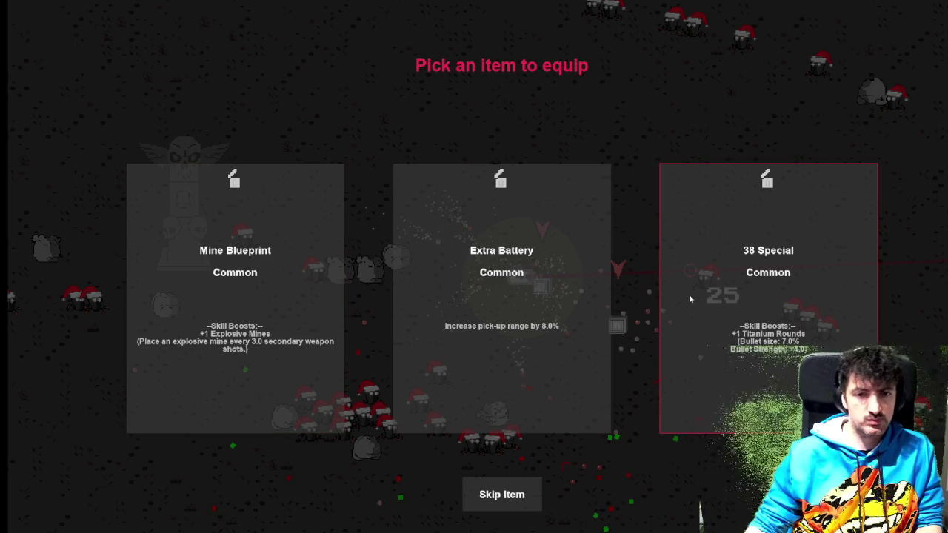
Take the 38 Special card, then Buster Booster from the following item pick.
click(779, 295)
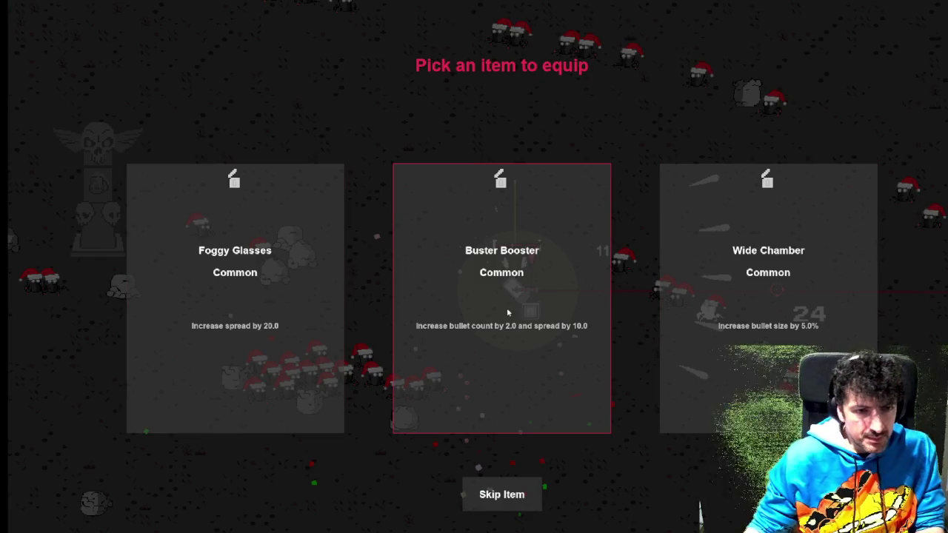
click(555, 296)
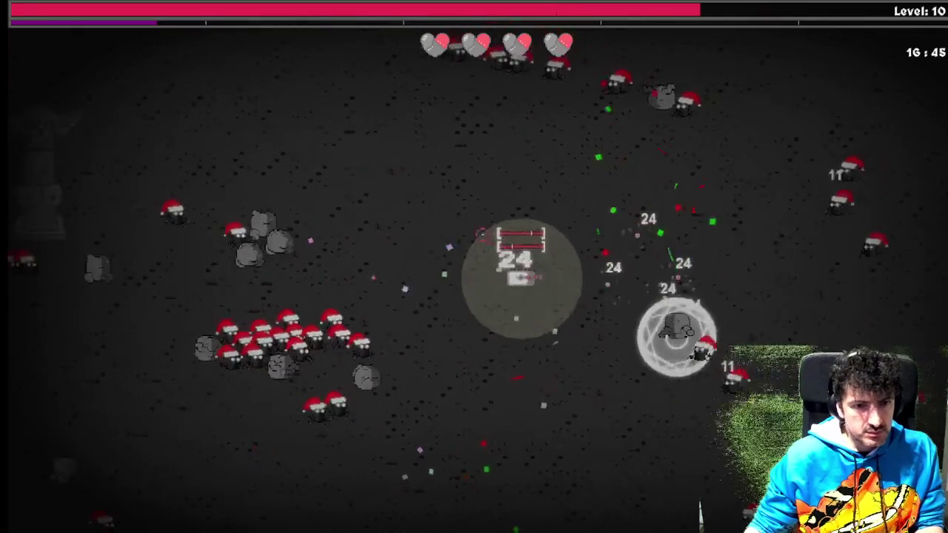
Browse the skill trees and spend a point on Missile Launcher in Offensive.
key(s)
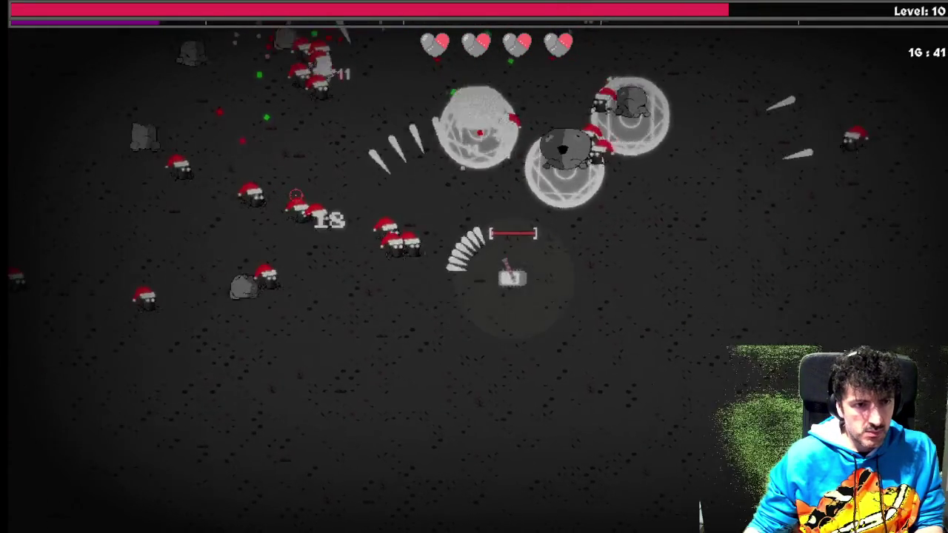
key(Tab)
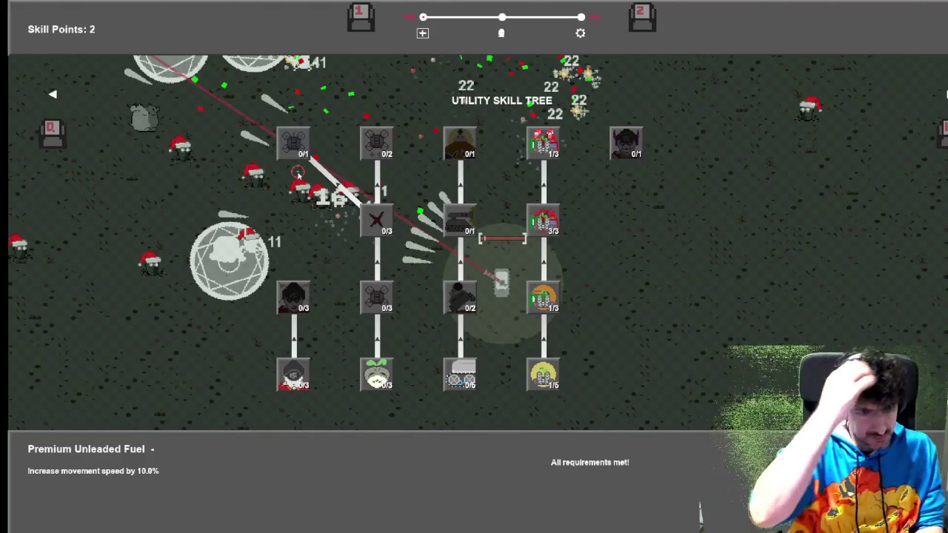
key(a)
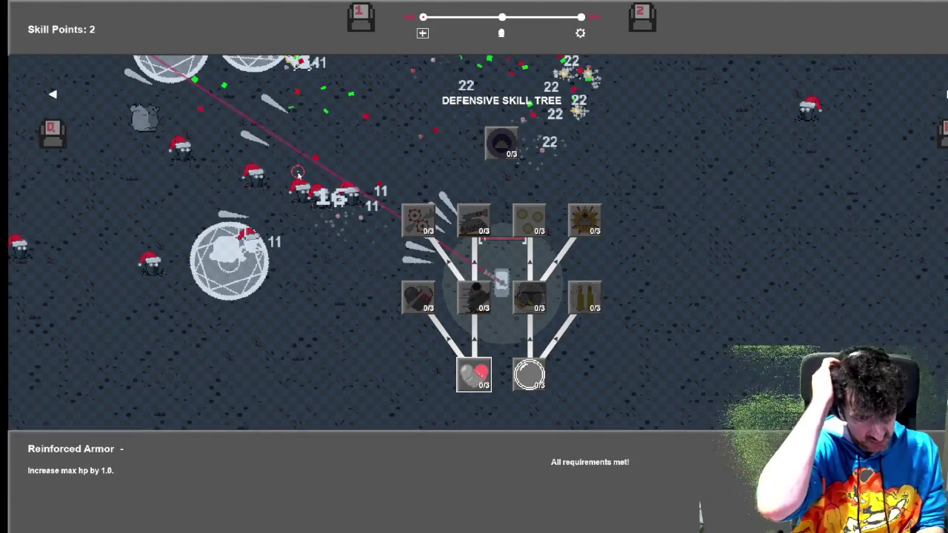
key(a)
key(d)
key(d)
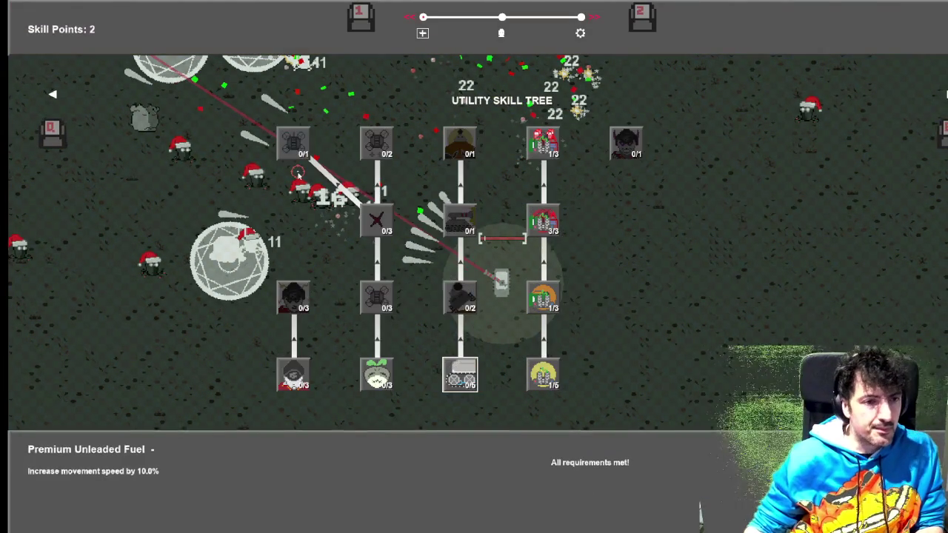
key(a)
key(a)
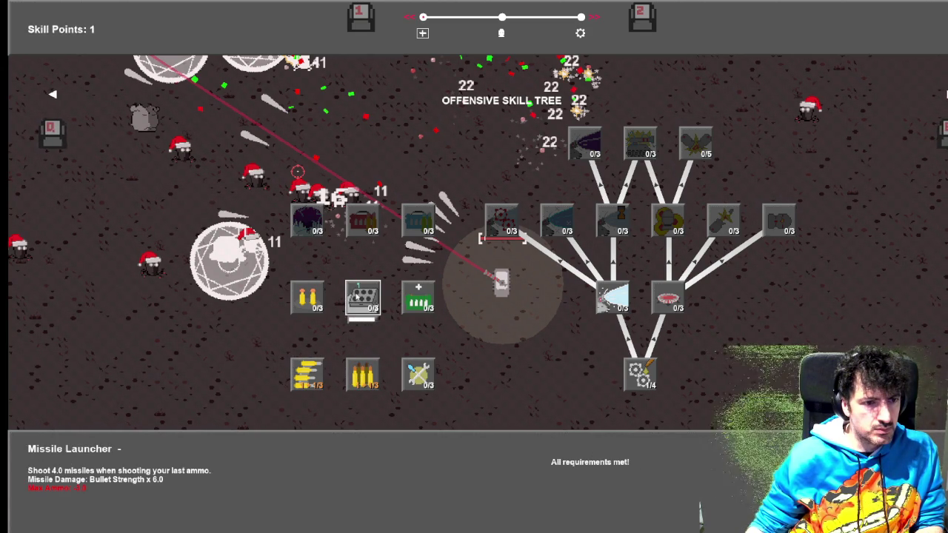
click(362, 298)
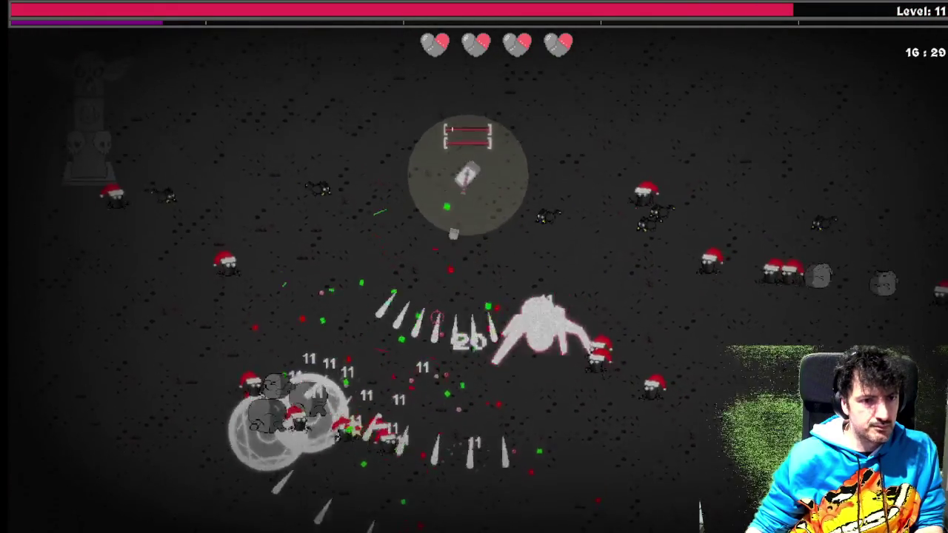
Check Missile Launcher in the skill tree, then weave through the swarm until the next item pick.
key(Tab)
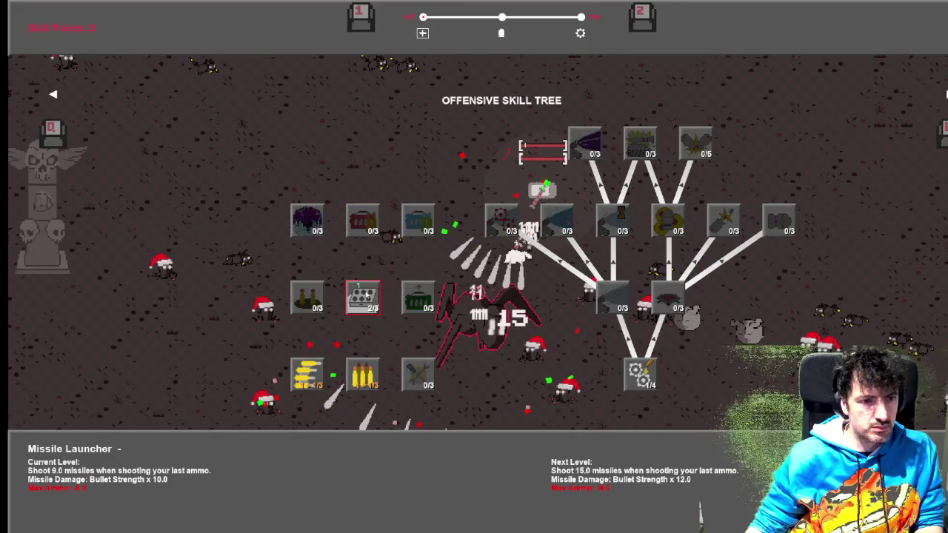
key(Tab)
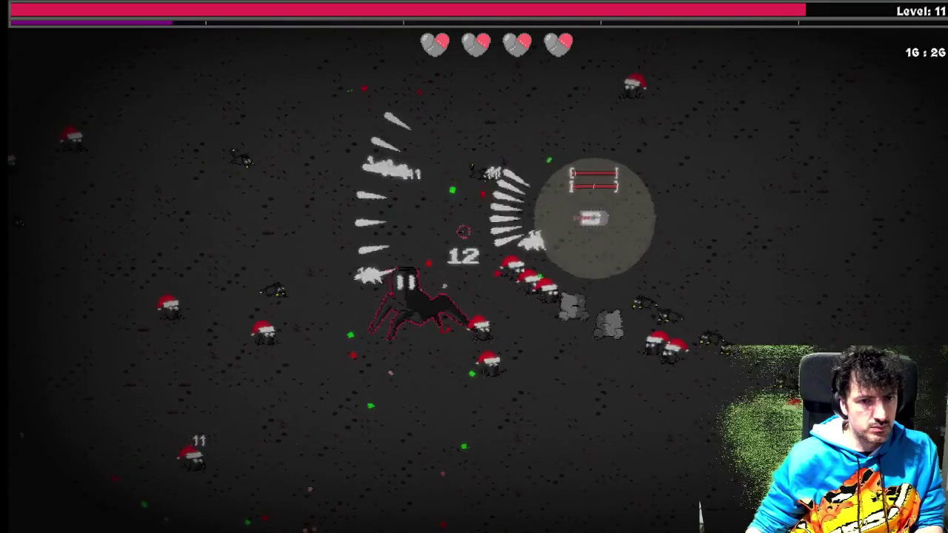
key(w)
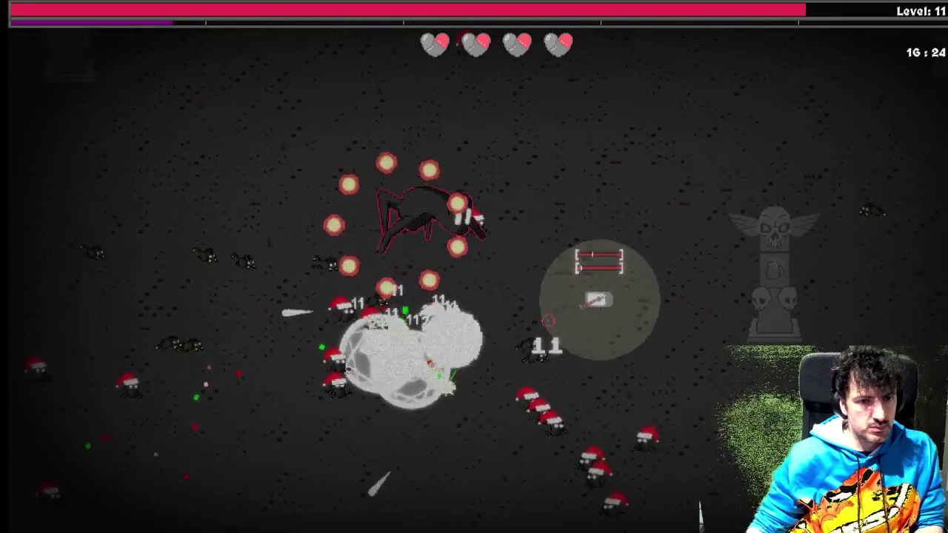
key(d)
key(s)
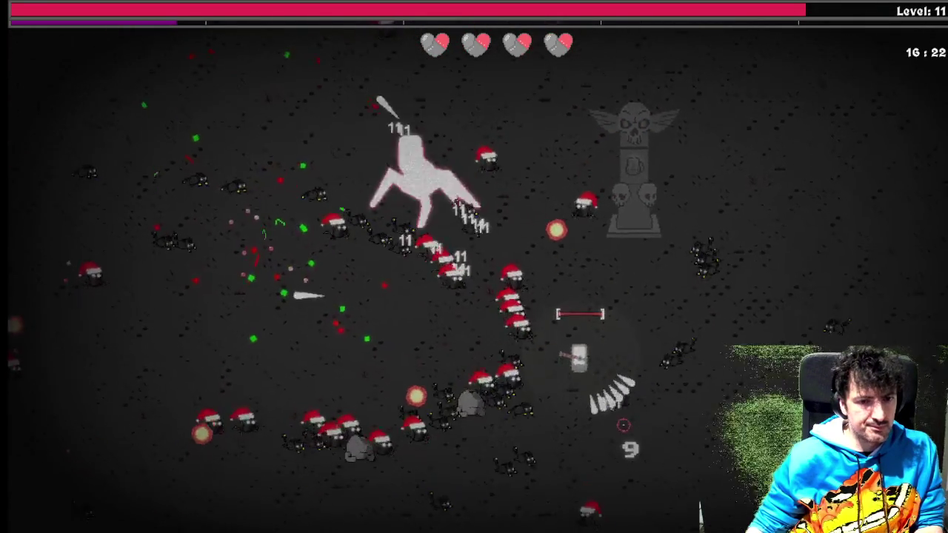
key(s)
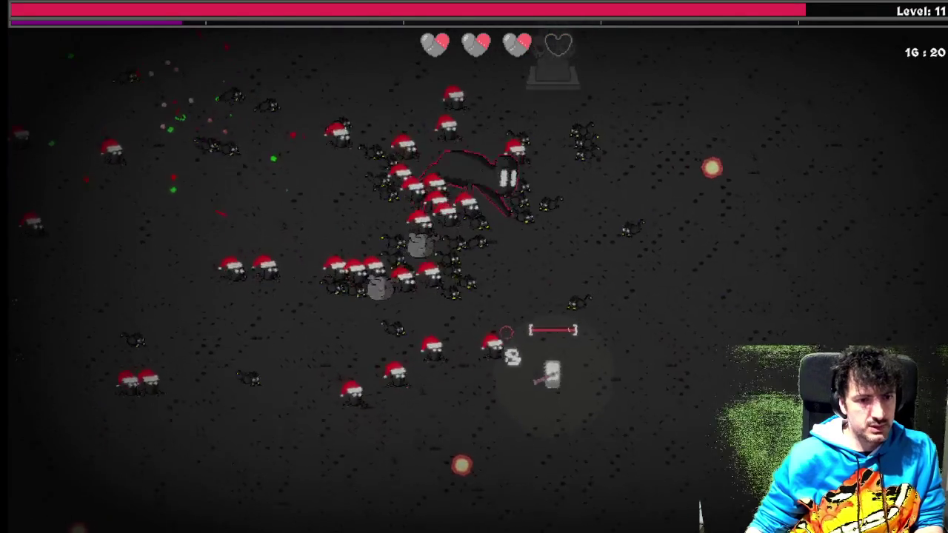
key(a)
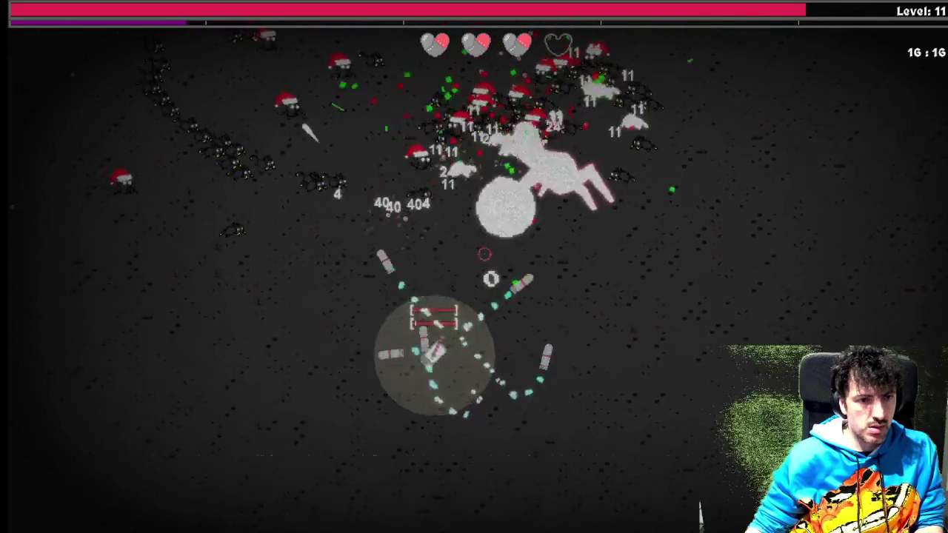
key(w)
key(d)
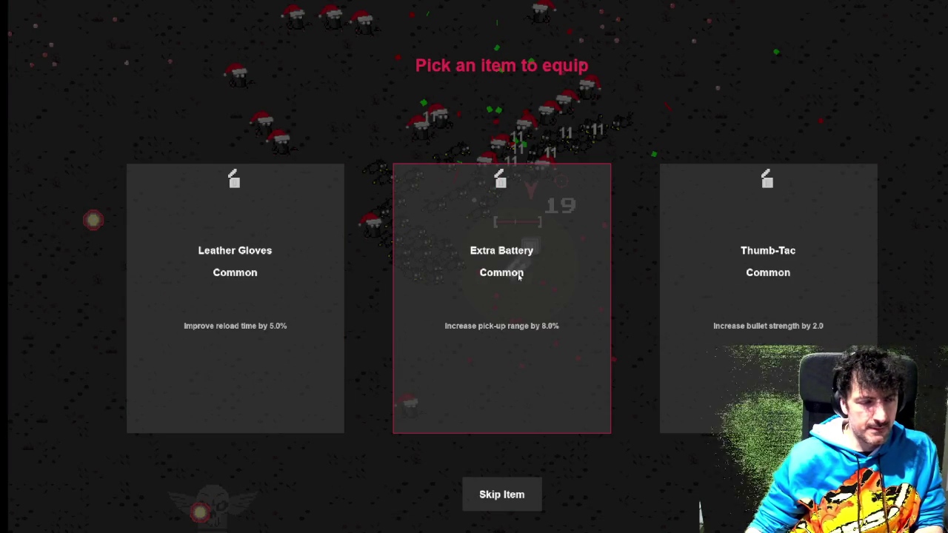
Equip one of the three offered items and head up and right.
click(310, 298)
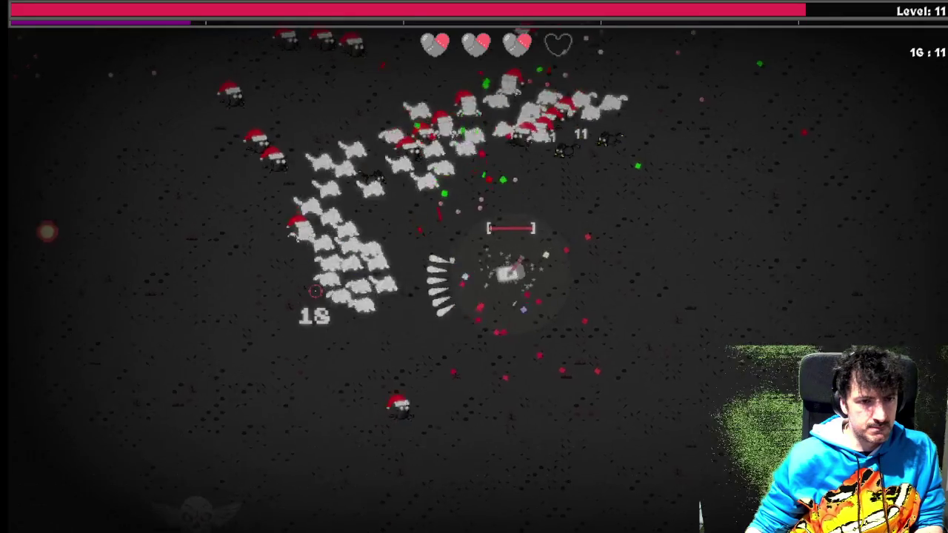
key(w)
key(d)
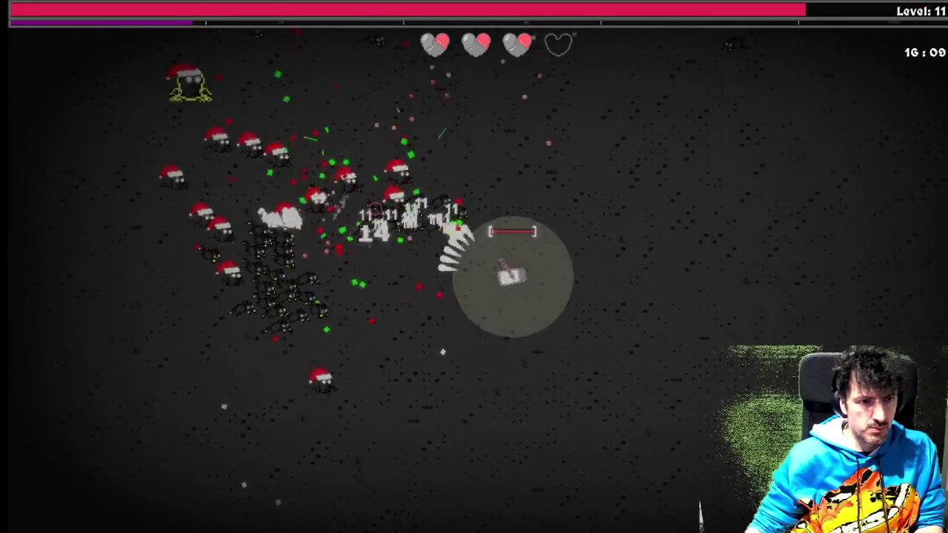
key(w)
key(d)
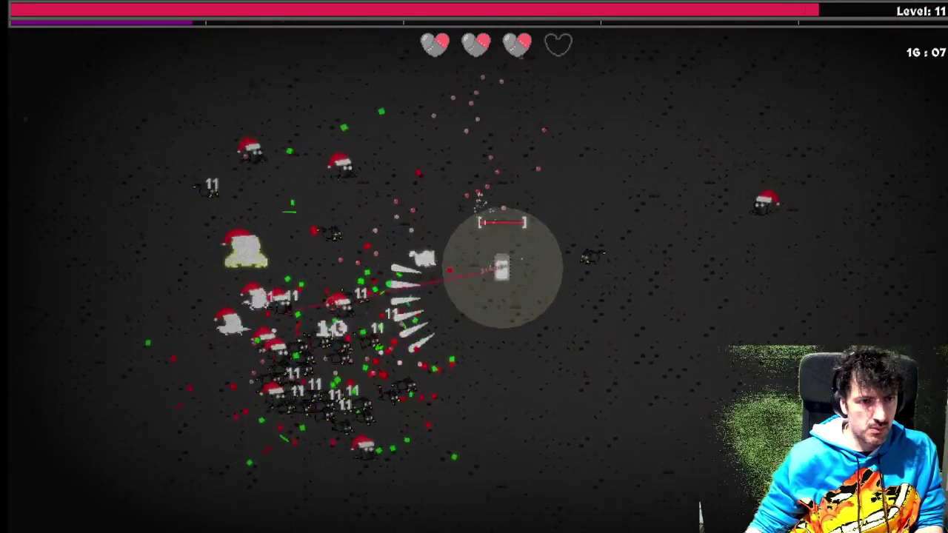
Keep dodging, walking up-left and then down-left across the arena.
key(w)
key(a)
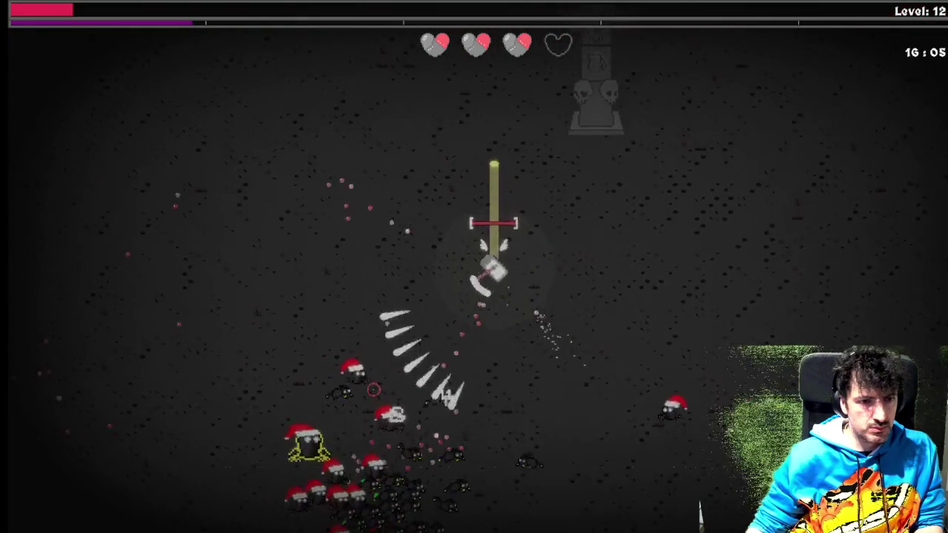
key(a)
key(s)
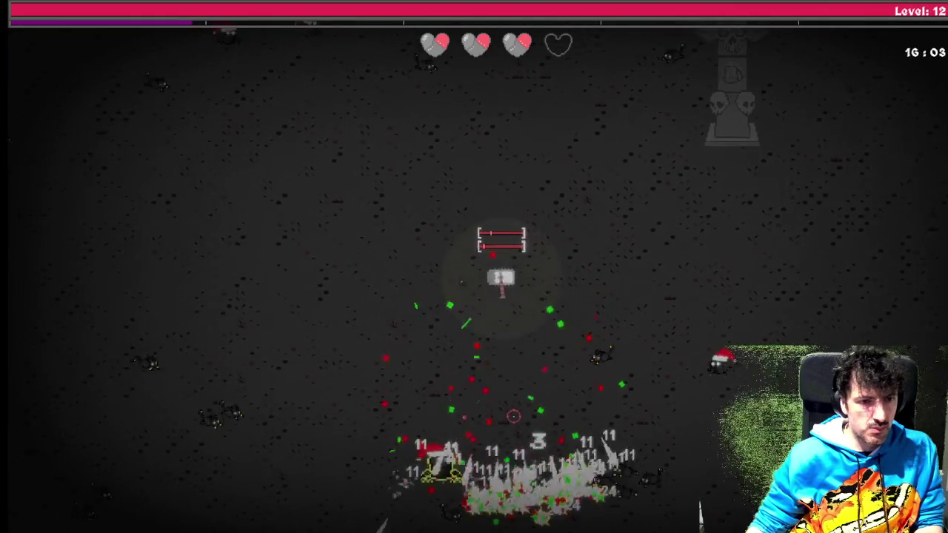
key(a)
key(s)
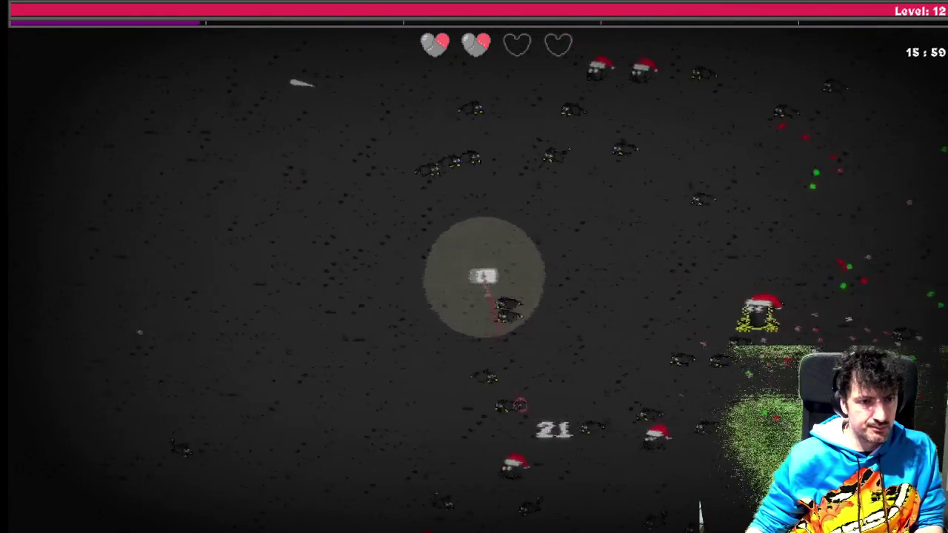
Glance at the skill tree, play on to level 13, and reopen it with 1 point.
key(Tab)
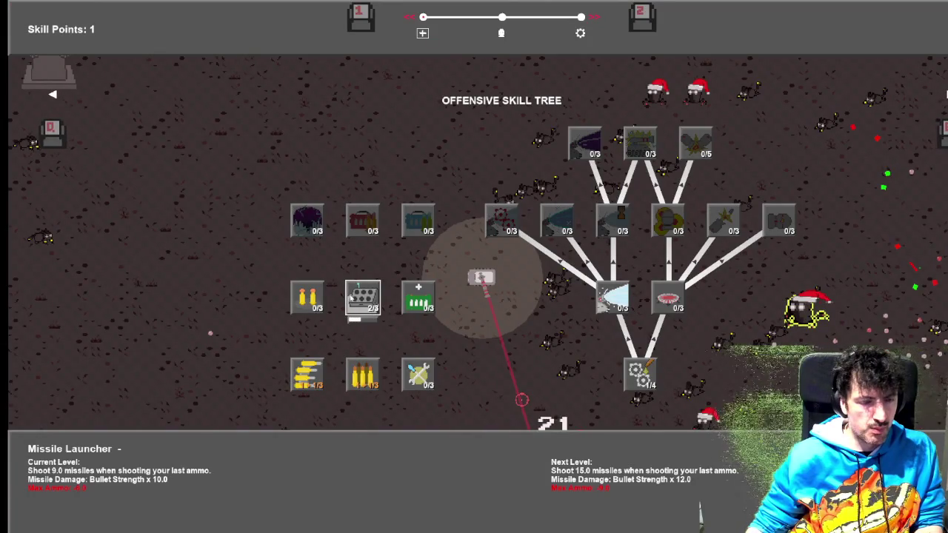
key(Tab)
key(a)
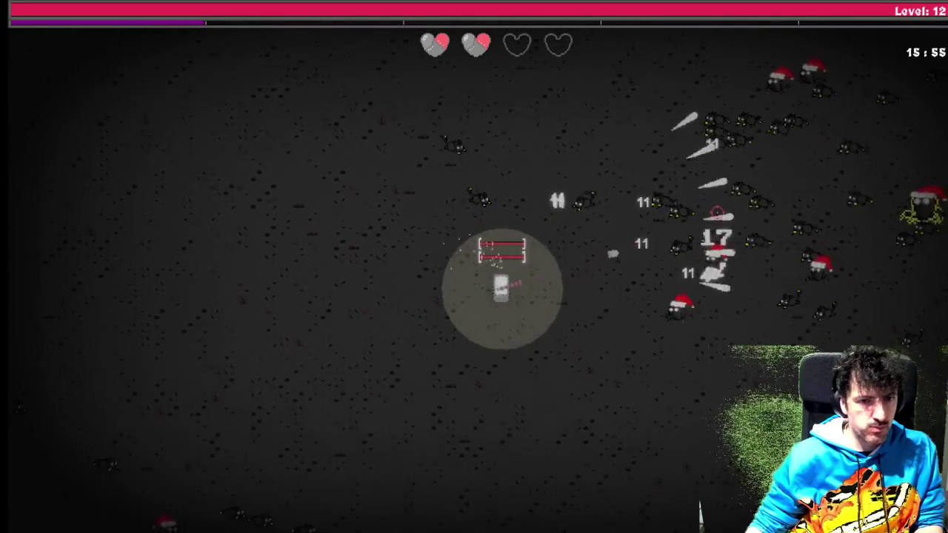
key(s)
key(s)
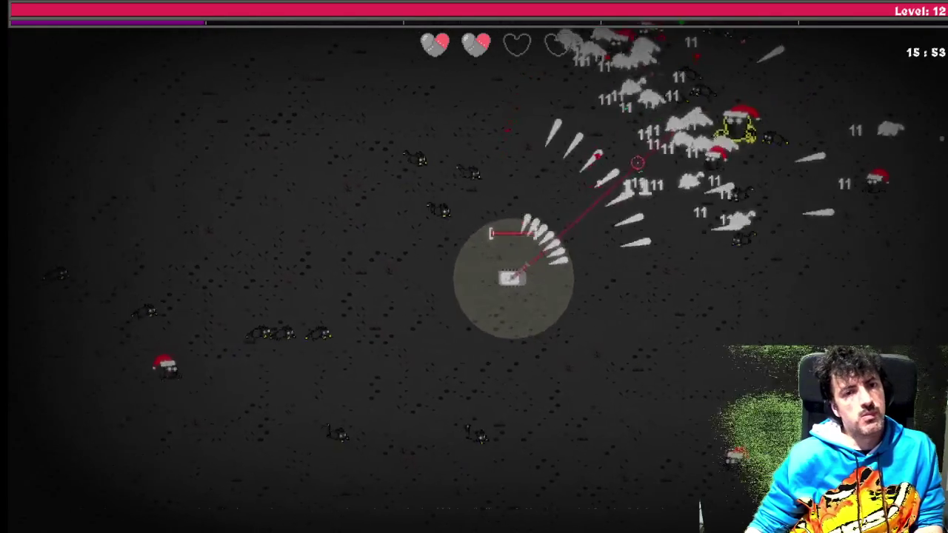
key(d)
key(d)
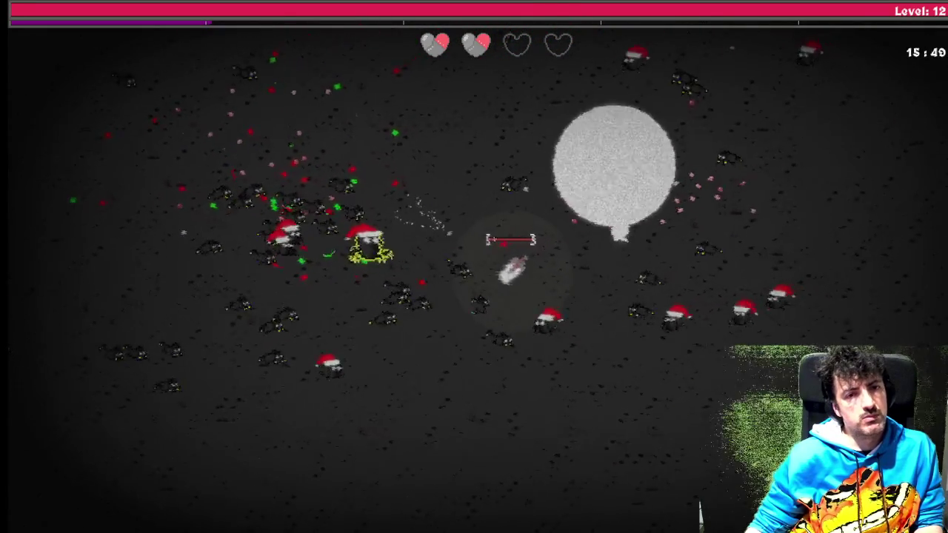
key(w)
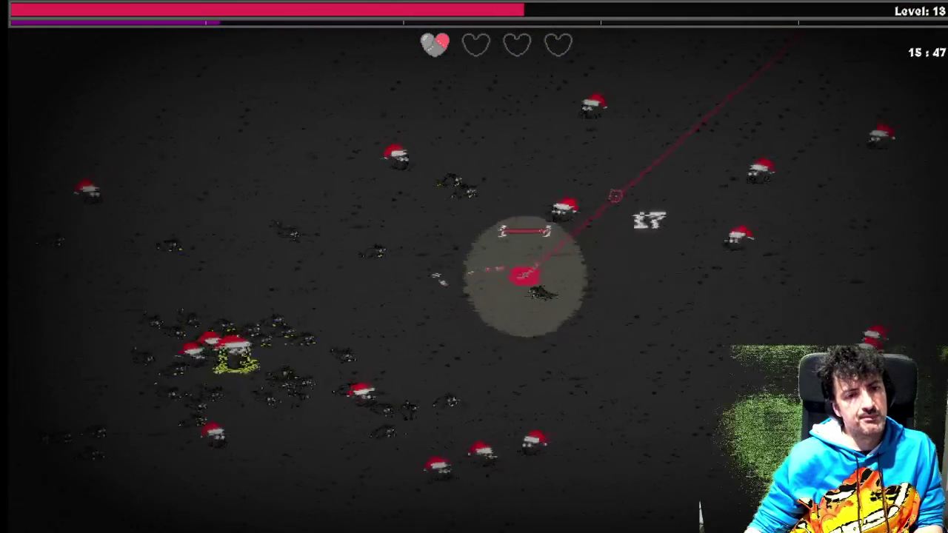
key(Tab)
Raise Godly Shield to 1/3 in the Defensive tree and resume play.
key(q)
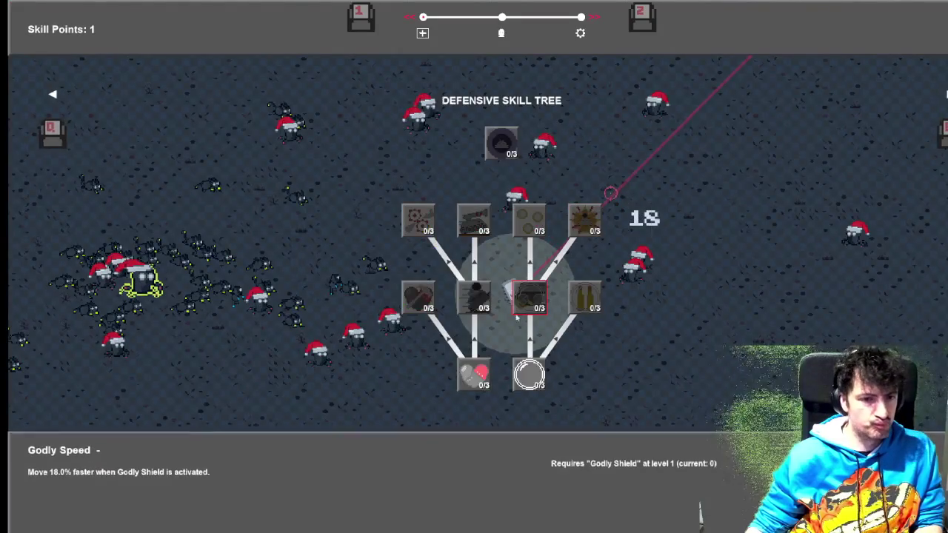
key(Right)
key(Return)
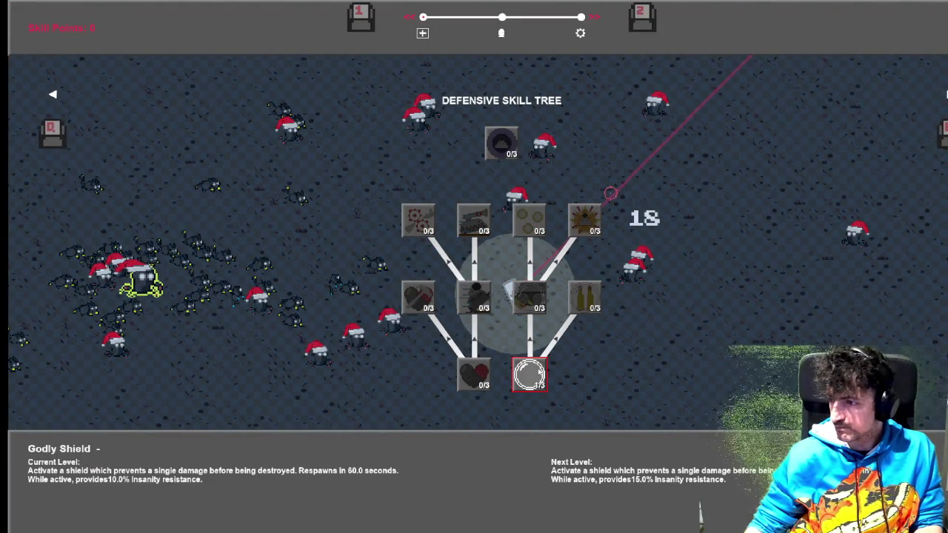
key(Tab)
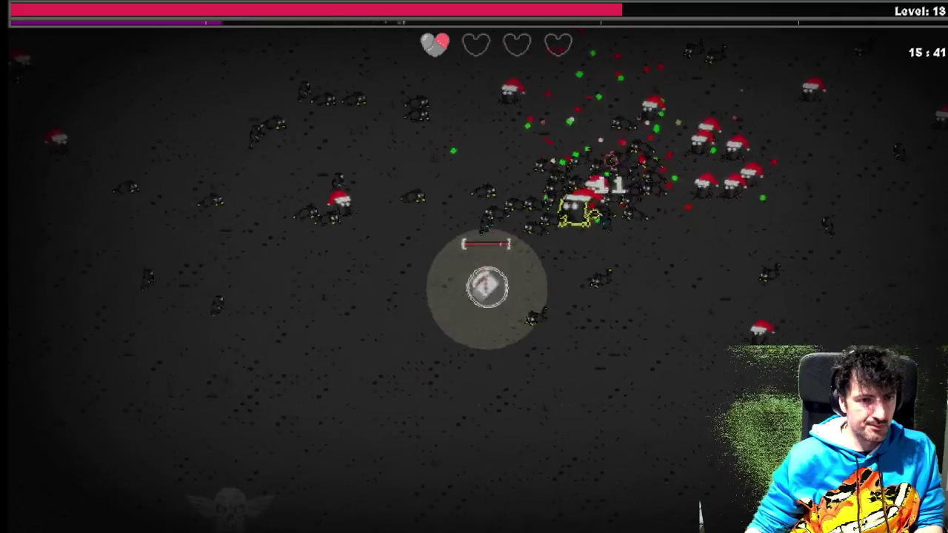
Dodge around the arena, take Thumb-Tac, and play until the run ends at level 14.
key(s)
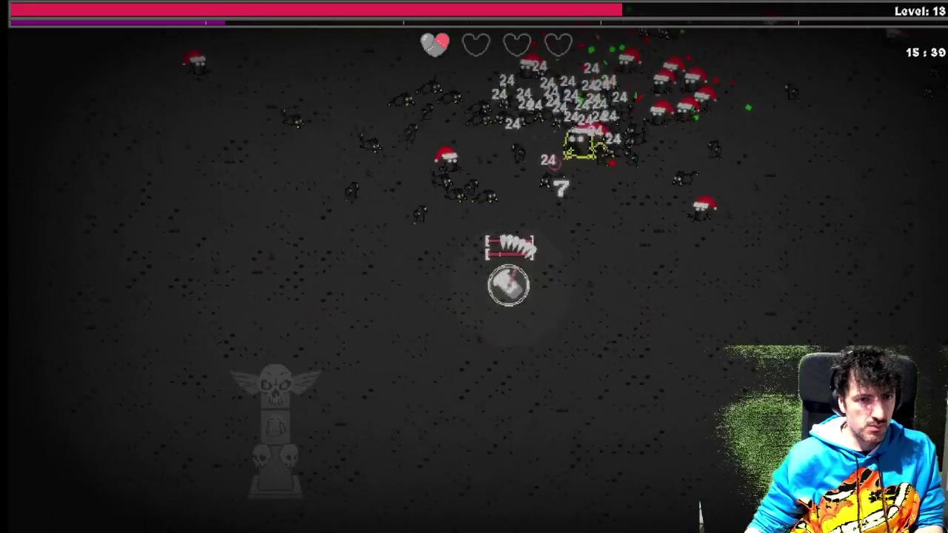
key(a)
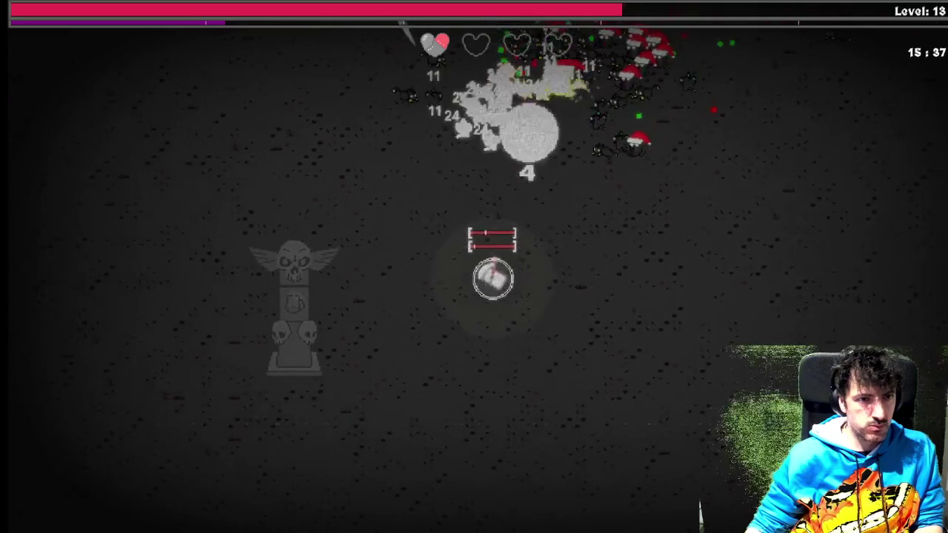
key(d)
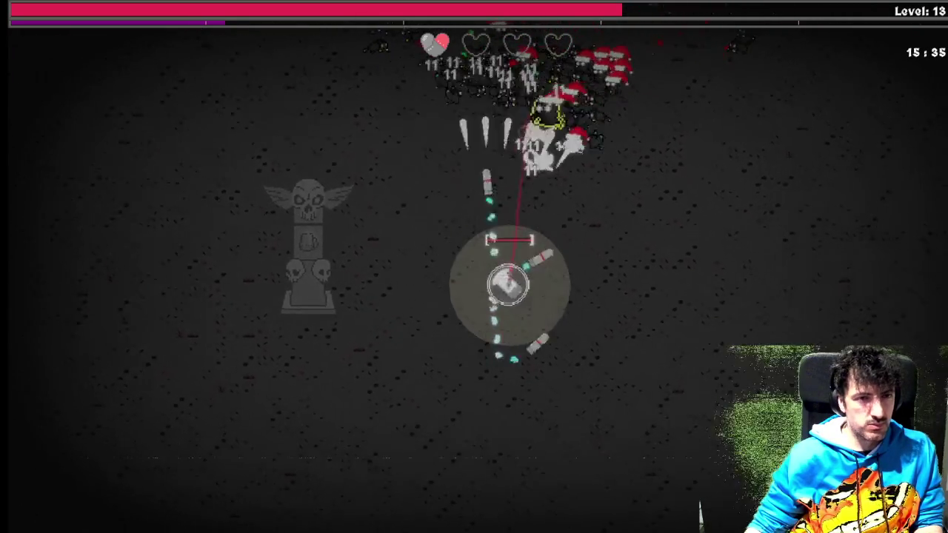
key(d)
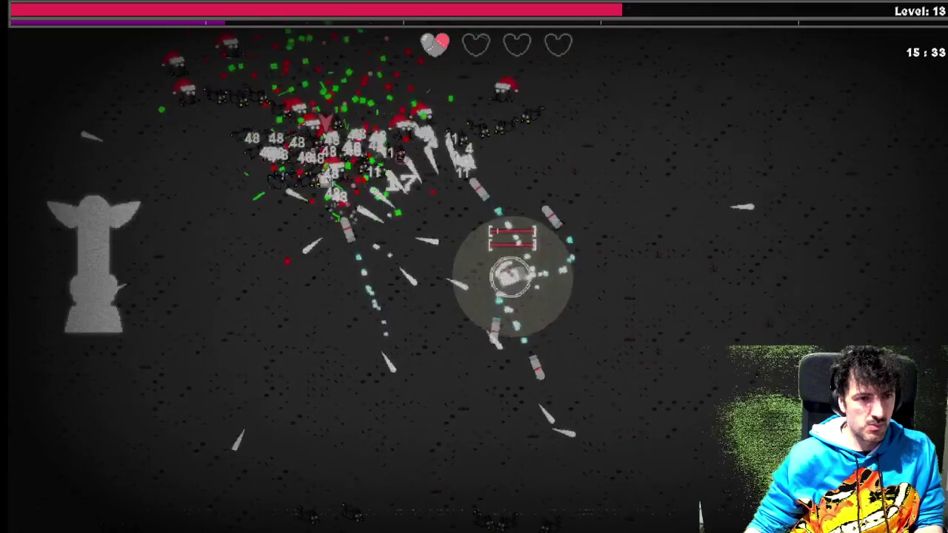
key(d)
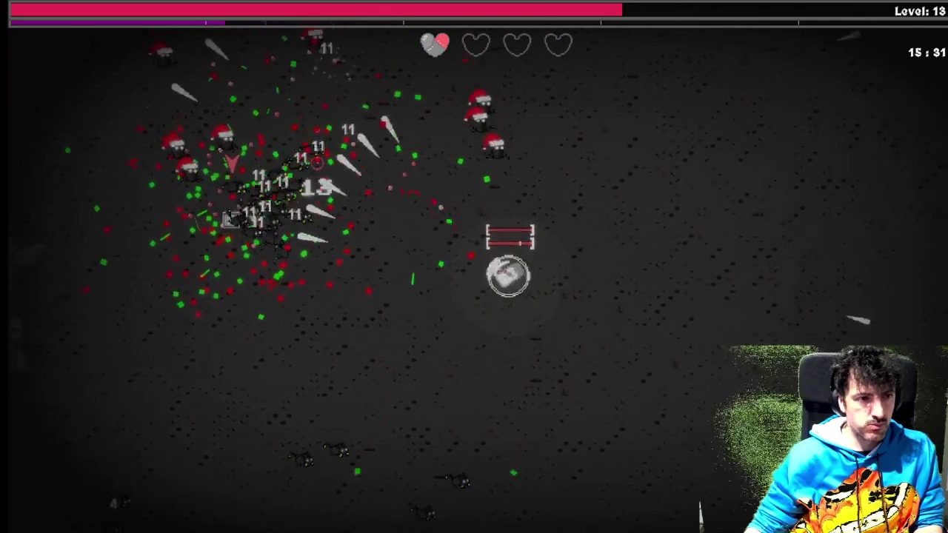
key(s)
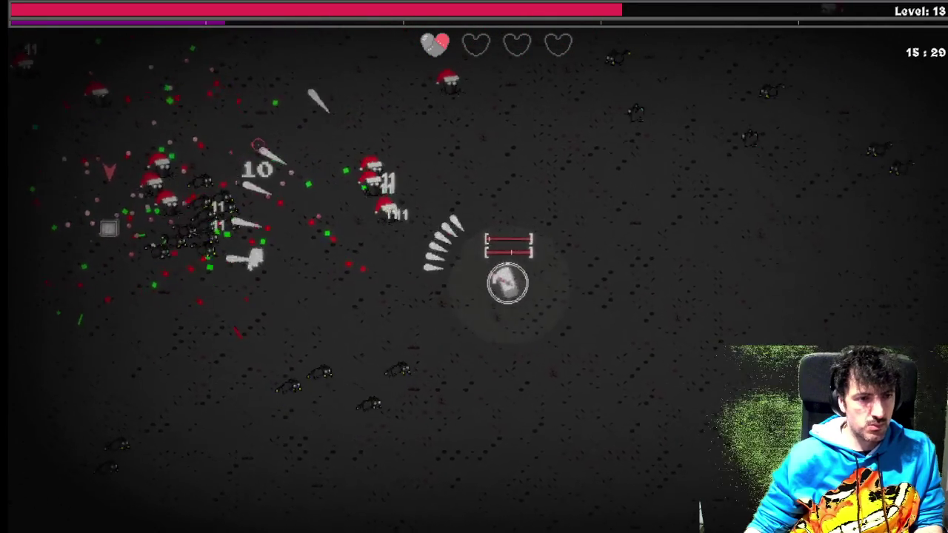
key(a)
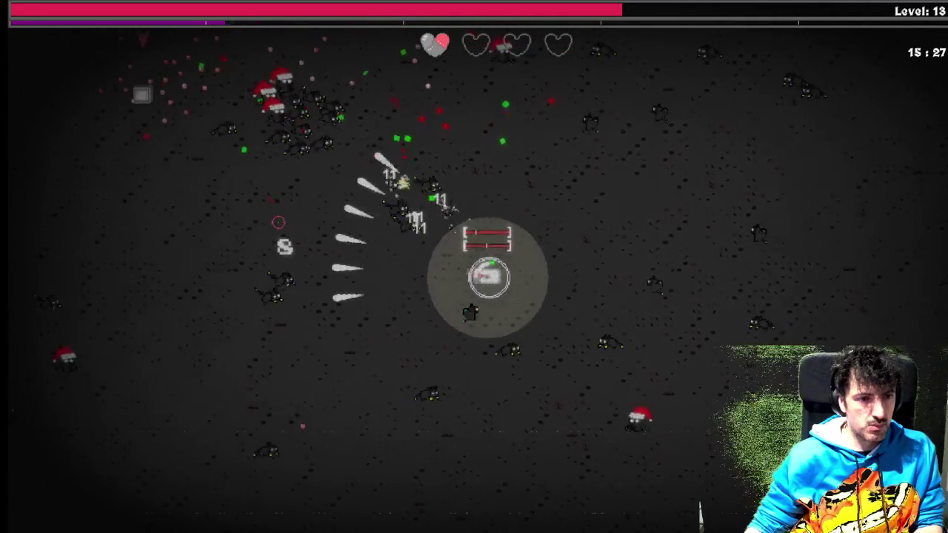
key(w)
key(a)
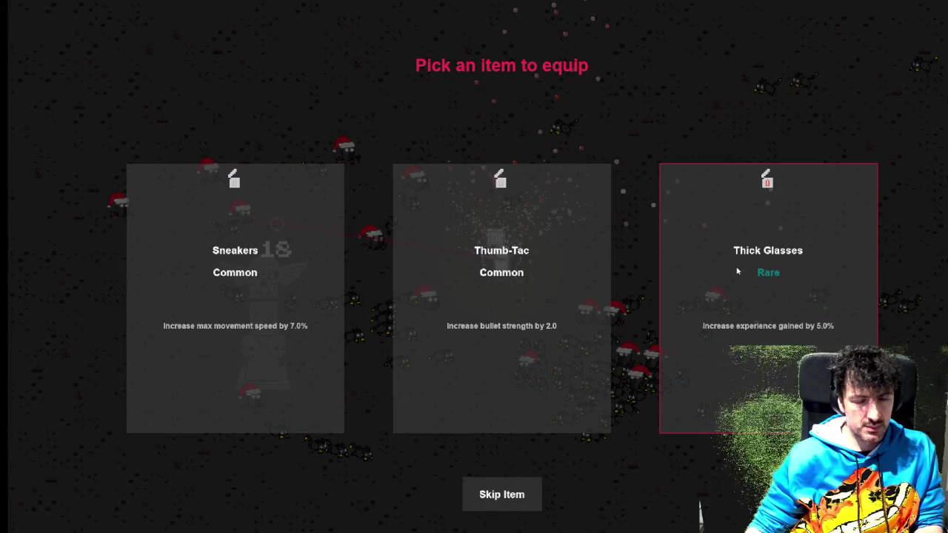
click(548, 282)
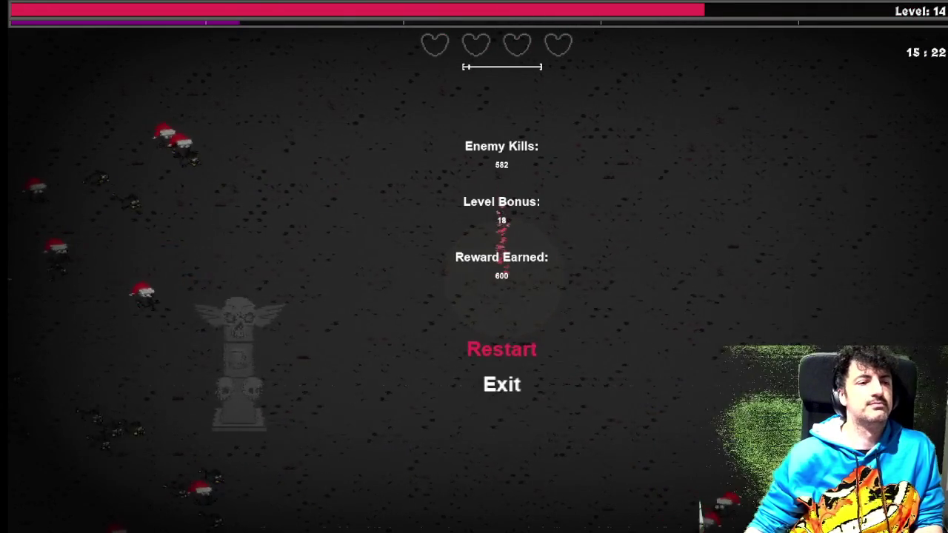
Choose Exit on the game-over panel to leave the finished run.
key(Down)
key(Return)
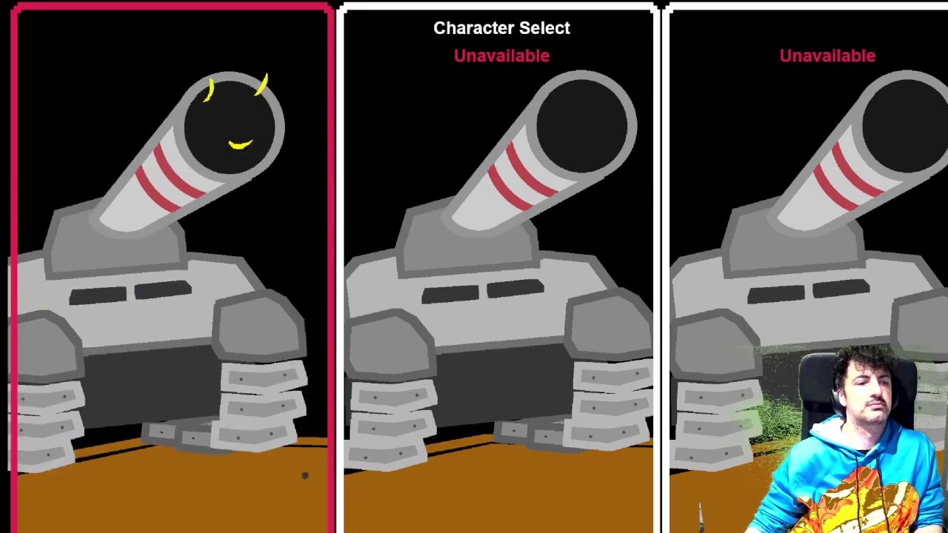